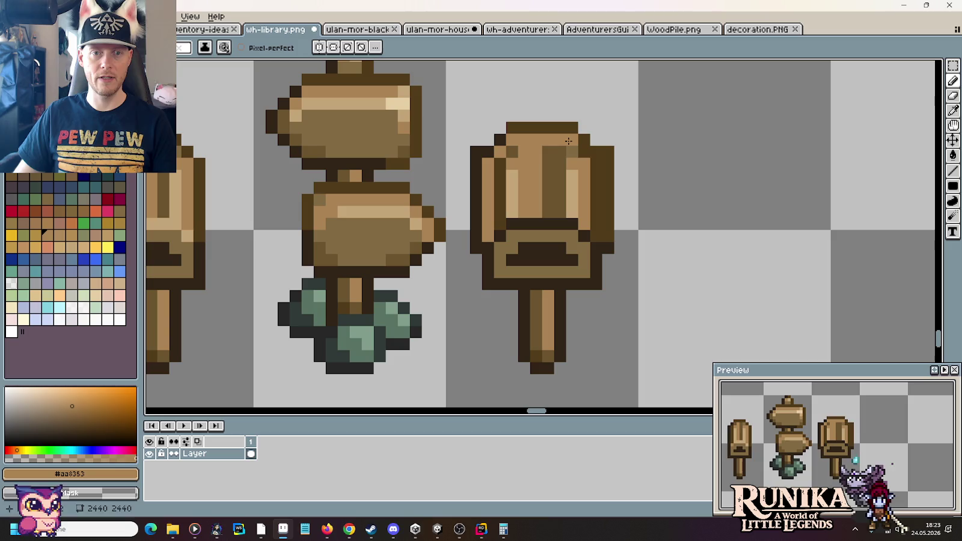
Step: Paint a light tan #c5a678 band across the right sign just above its slot
mouse_move(576, 148)
mouse_down()
mouse_move(593, 224)
mouse_move(595, 210)
mouse_move(499, 211)
mouse_move(500, 159)
mouse_move(508, 198)
mouse_move(554, 147)
mouse_move(560, 201)
mouse_move(548, 199)
mouse_up()
scroll(600, 200, down, 3)
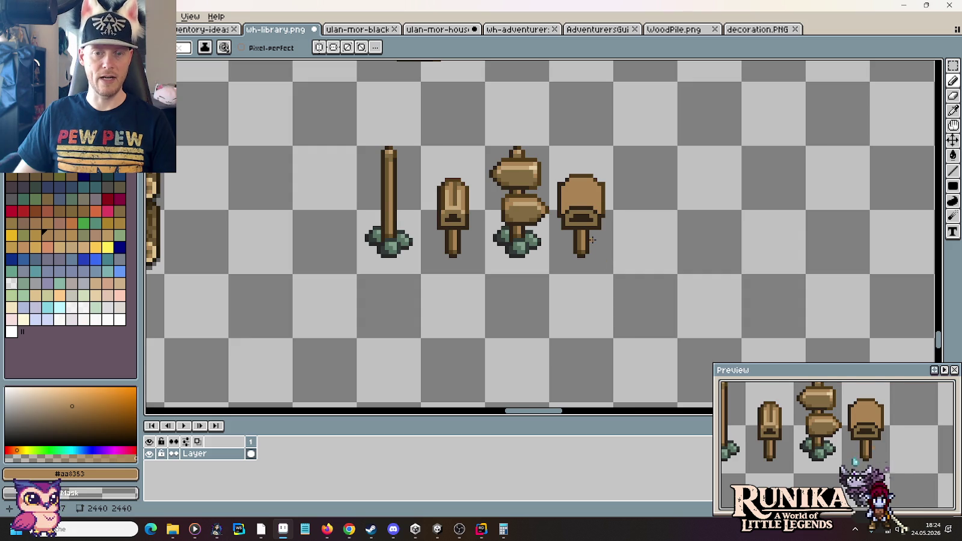
scroll(592, 240, up, 3)
scroll(580, 209, down, 1)
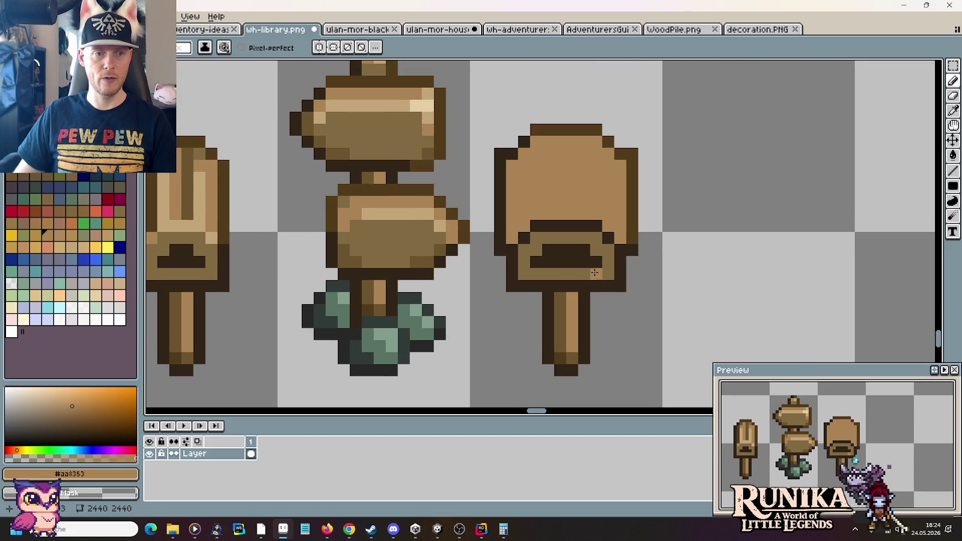
alt+click(192, 222)
click(587, 186)
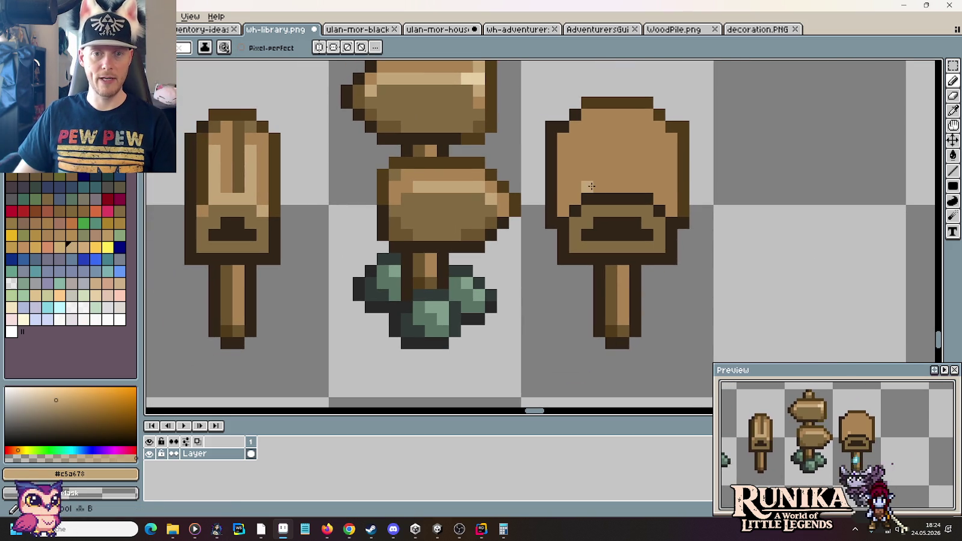
drag(591, 186, 660, 199)
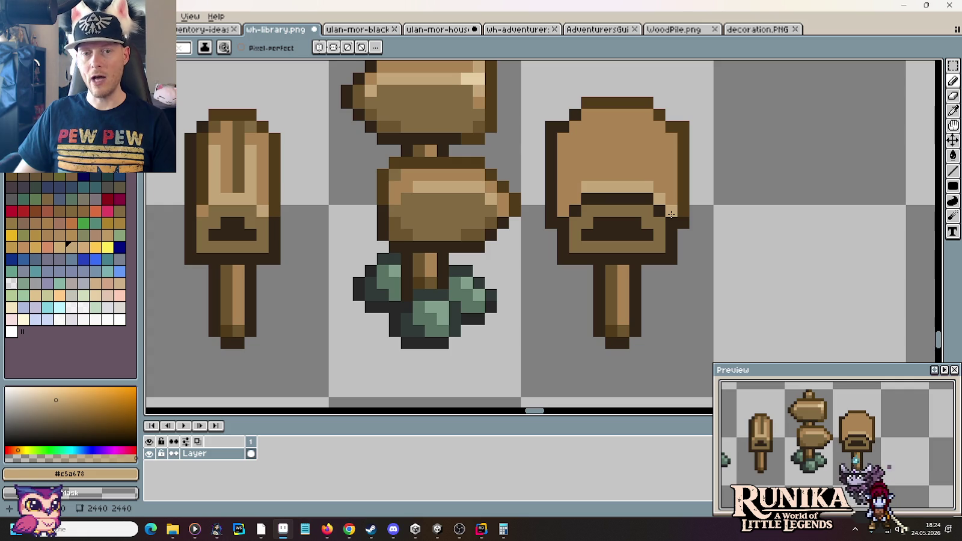
Step: Repaint the sign's vertical highlight strip in flat mid-brown #aa8353
alt+click(590, 166)
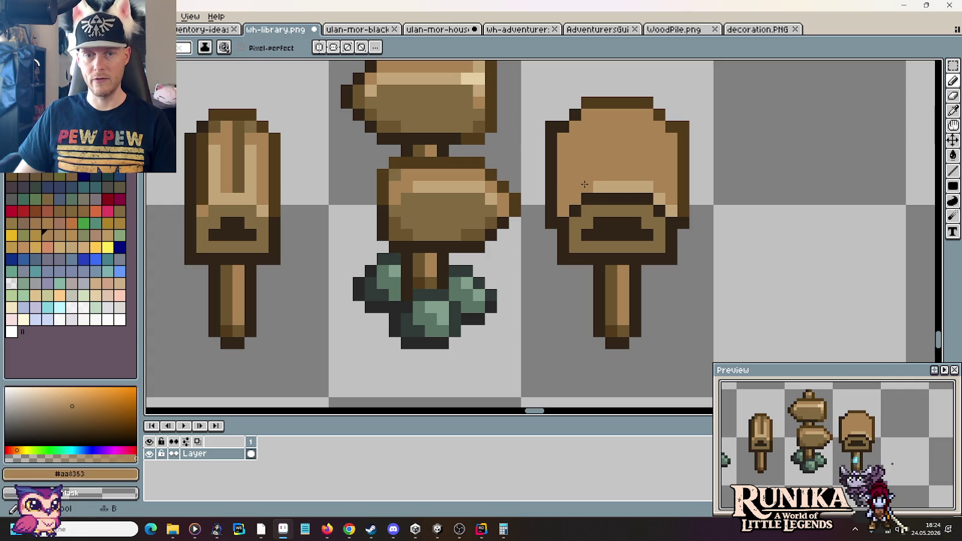
alt+click(619, 184)
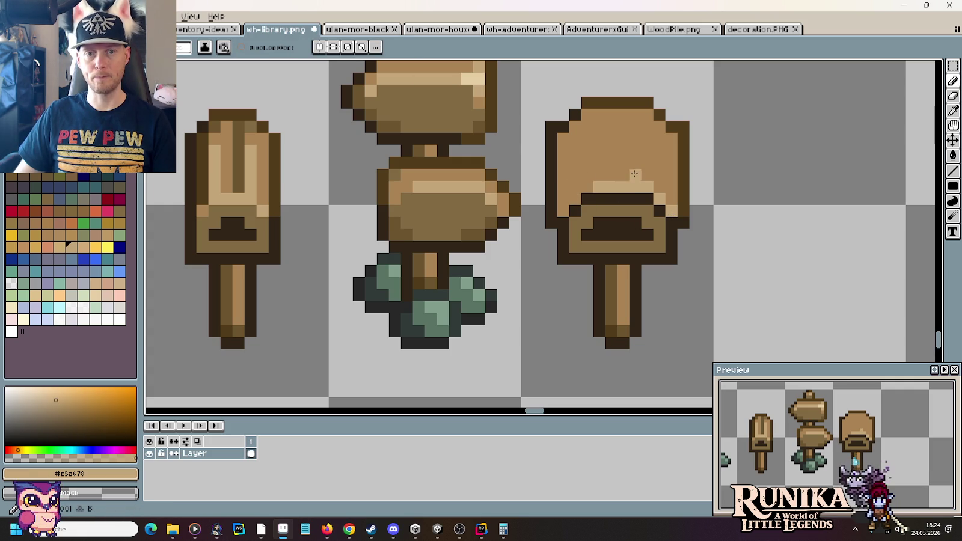
drag(640, 175, 647, 126)
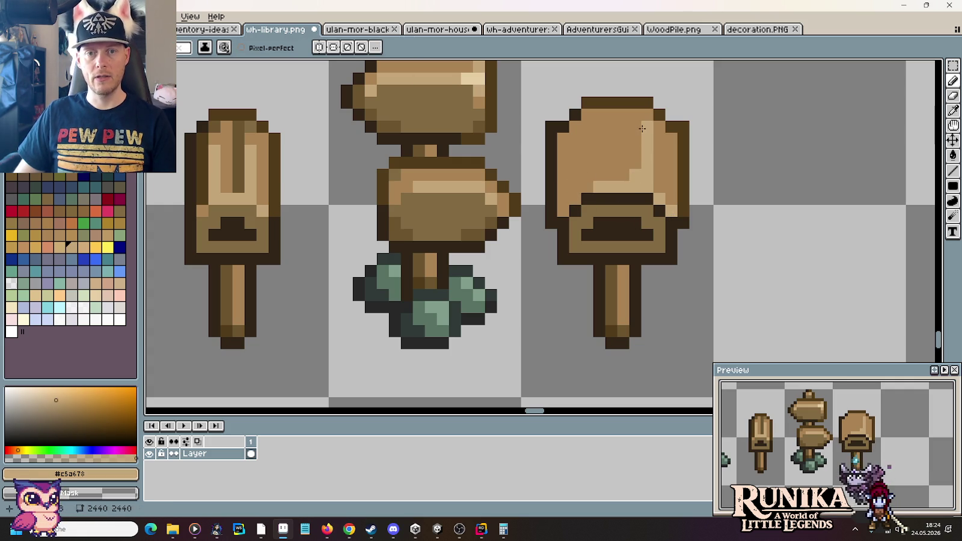
alt+click(638, 156)
drag(647, 177, 647, 124)
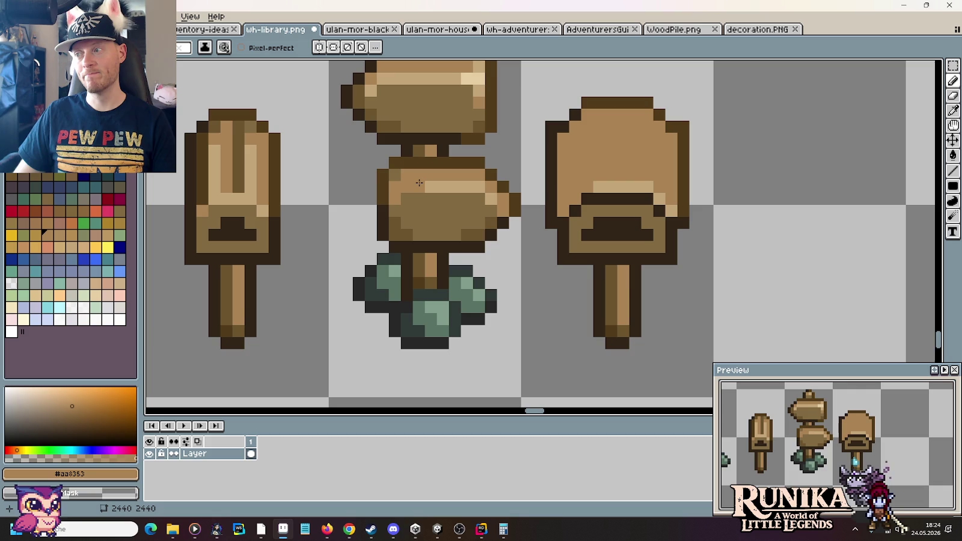
Step: Draw a stepped dark outline row across the top of the right sign
key(i)
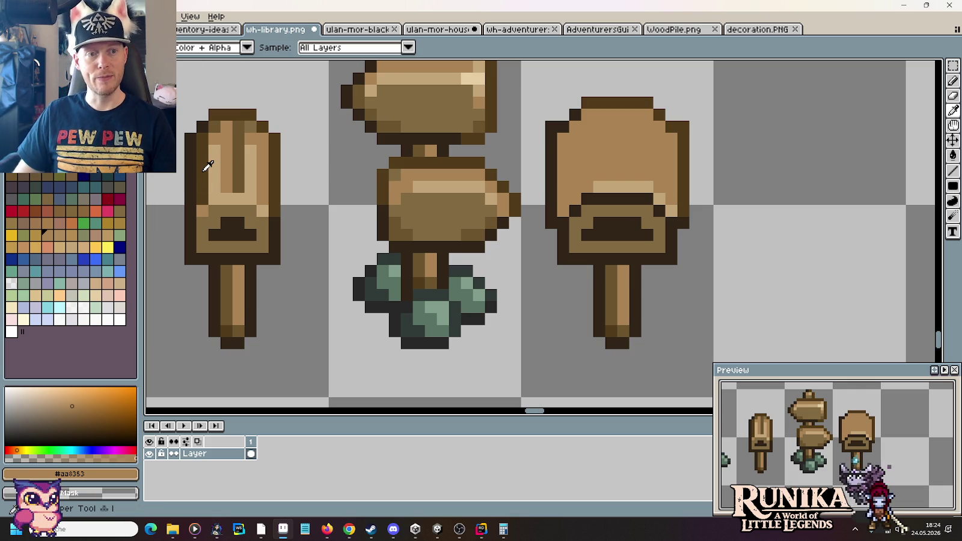
click(204, 169)
key(b)
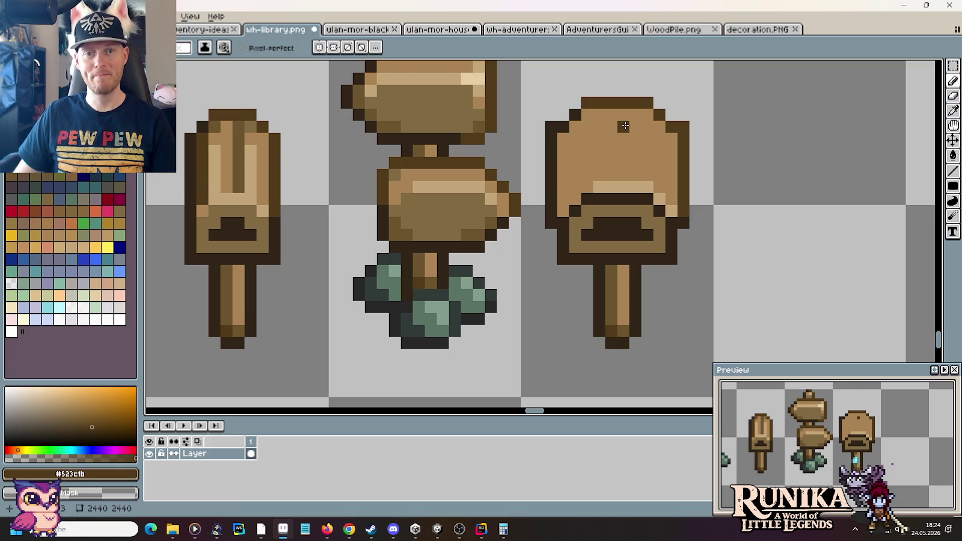
key(i)
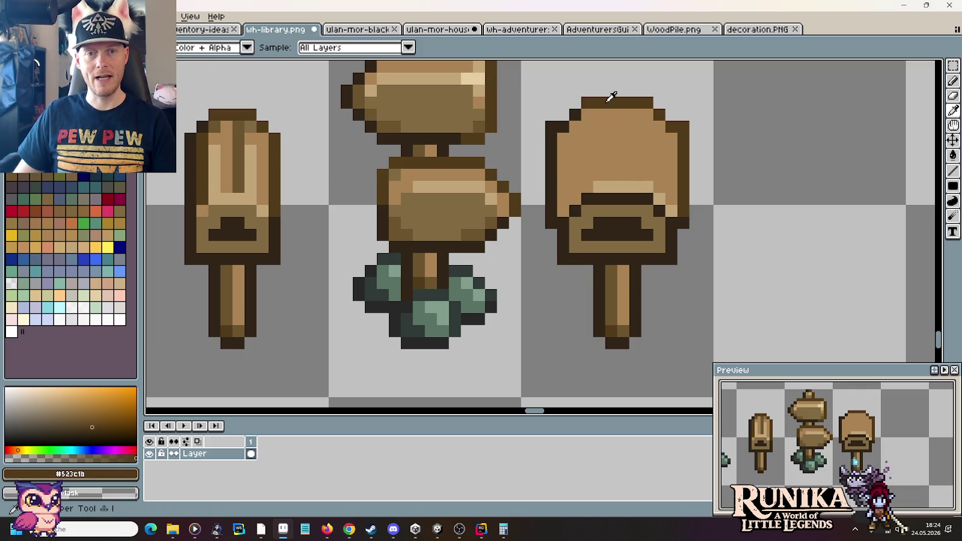
key(b)
mouse_move(595, 91)
mouse_down()
mouse_move(638, 91)
mouse_move(635, 104)
mouse_up()
key(i)
click(589, 102)
key(b)
key(i)
click(604, 102)
key(b)
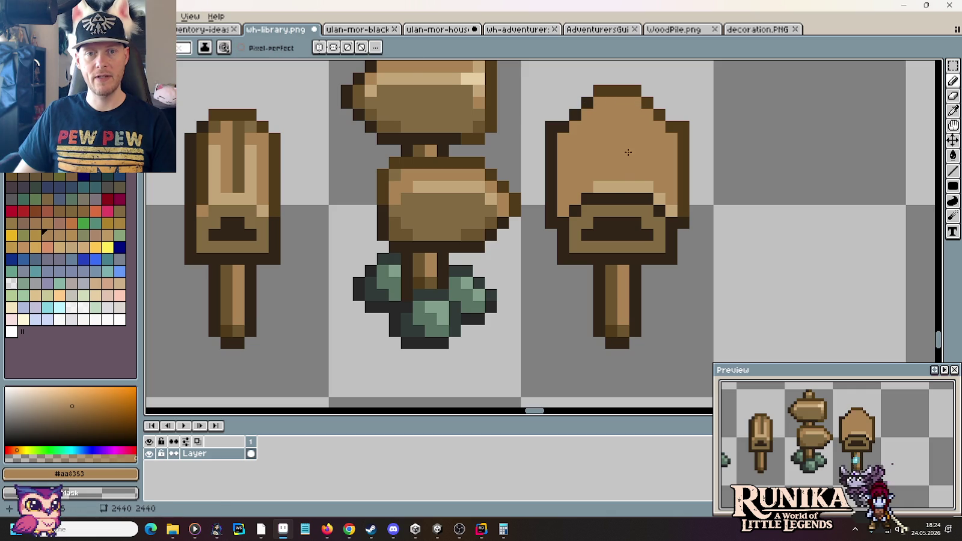
Step: Touch up the rows above the slot with dark outline and light tan highlight pixels
key(i)
click(612, 180)
key(b)
mouse_move(600, 199)
mouse_down()
mouse_move(641, 199)
mouse_move(598, 187)
mouse_move(607, 175)
mouse_up()
key(i)
click(651, 199)
key(b)
key(i)
click(644, 181)
key(b)
click(588, 175)
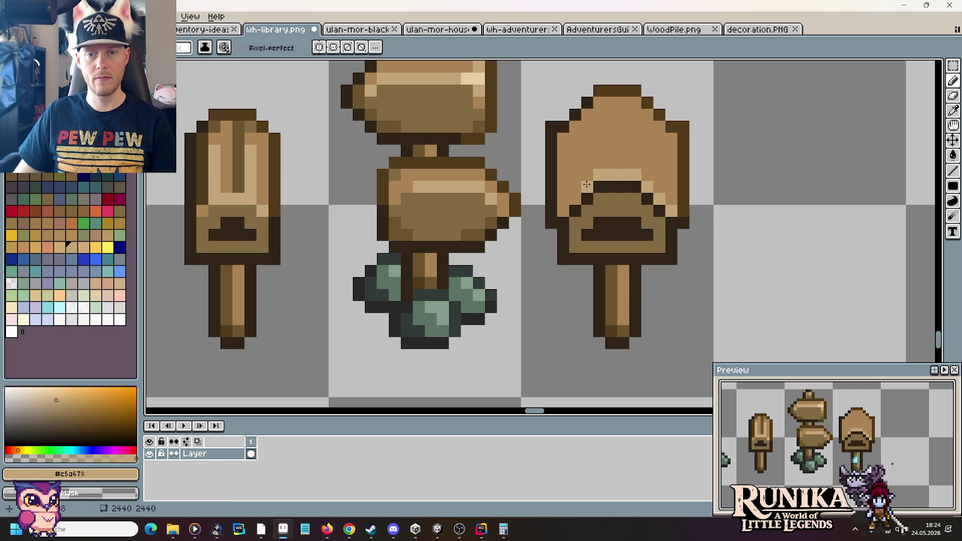
Step: Outline the top of the dark opening in dark brown #312517
scroll(795, 202, down, 3)
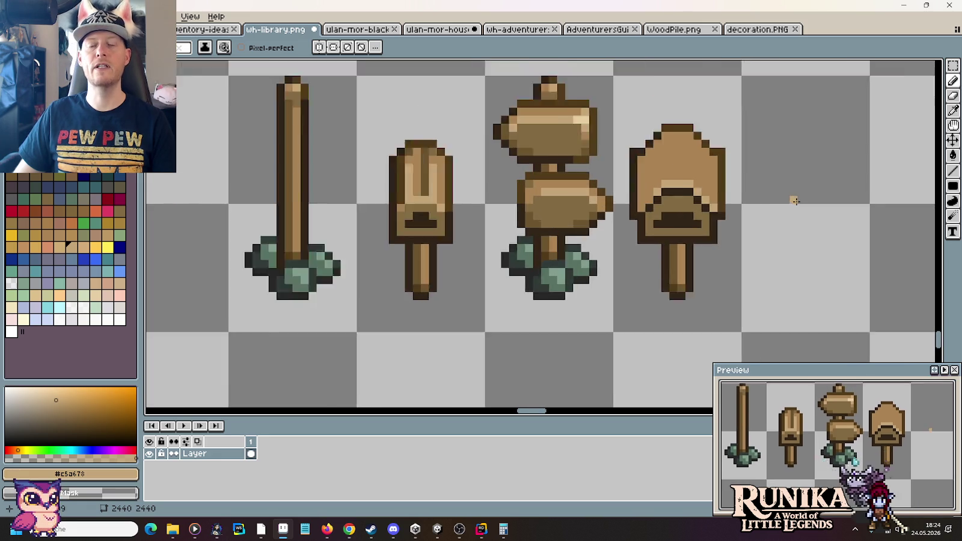
scroll(795, 201, up, 3)
key(i)
click(515, 227)
key(b)
drag(533, 214, 598, 230)
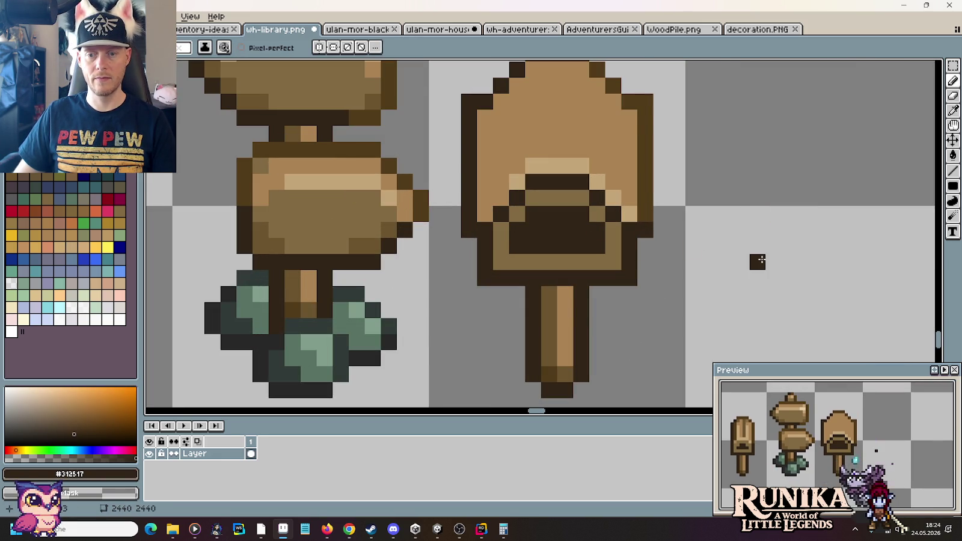
Step: Frame the opening's sides and top edge in mid-brown #826a42, then compare with the map scene
scroll(761, 260, down, 4)
scroll(761, 260, up, 1)
scroll(759, 260, up, 3)
key(i)
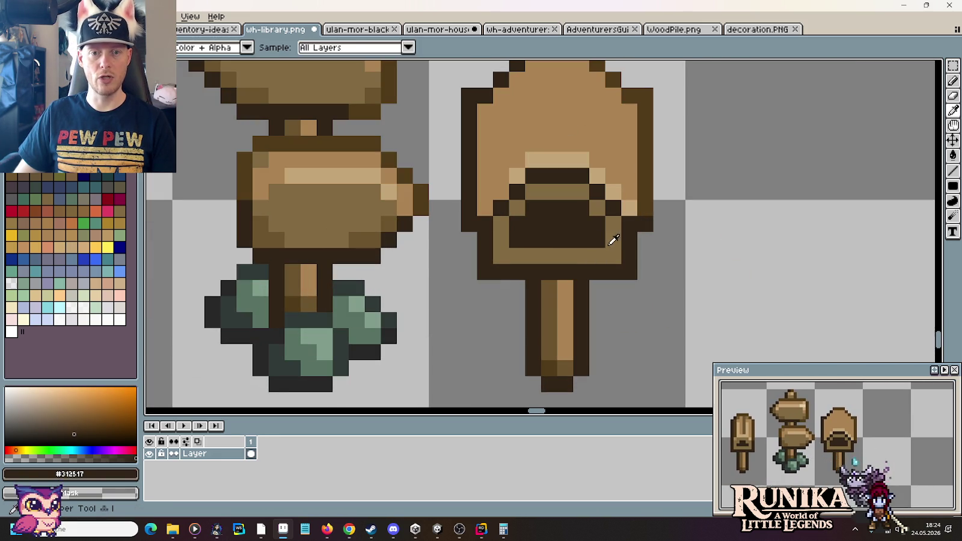
click(609, 244)
key(b)
drag(597, 223, 597, 240)
drag(518, 222, 517, 240)
mouse_move(582, 208)
mouse_down()
mouse_move(532, 208)
mouse_move(521, 236)
mouse_up()
alt+click(529, 229)
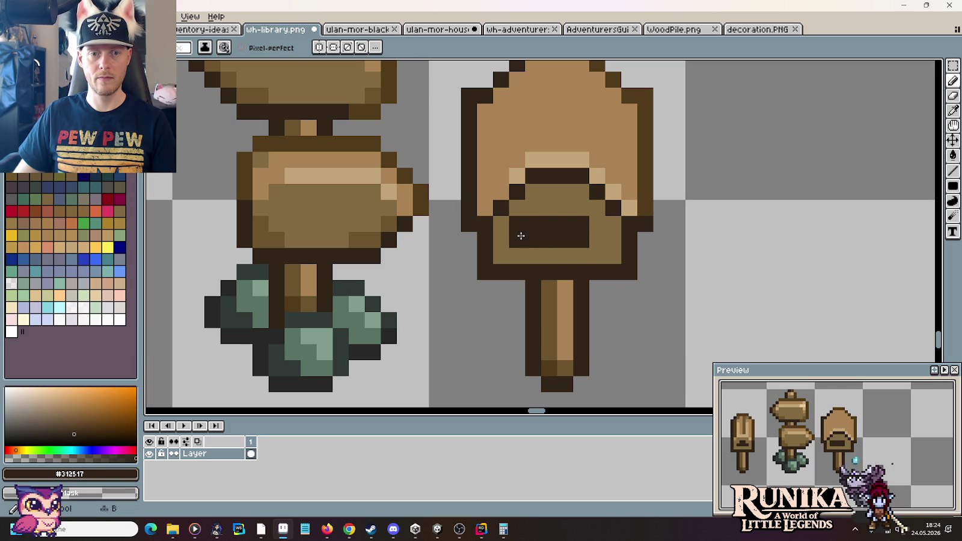
drag(597, 222, 597, 240)
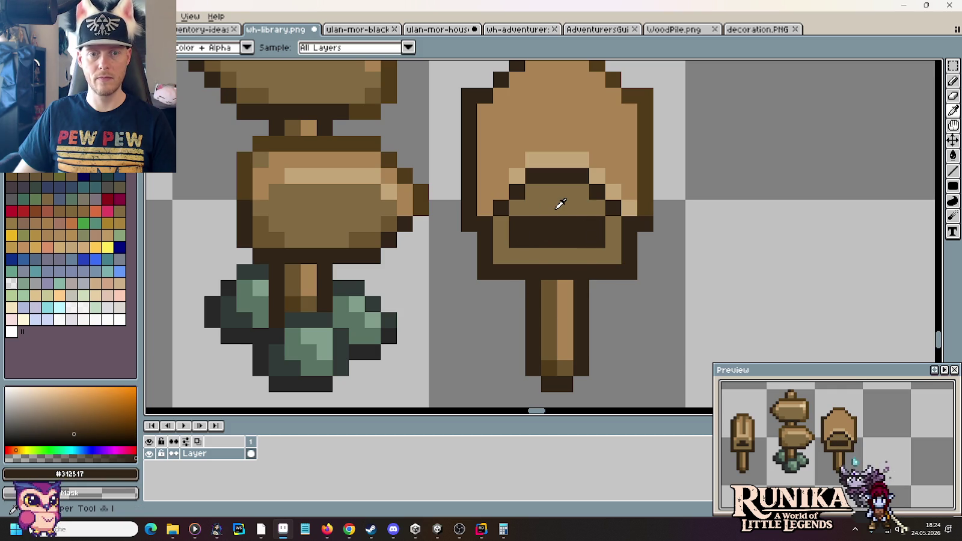
key(alt+Tab)
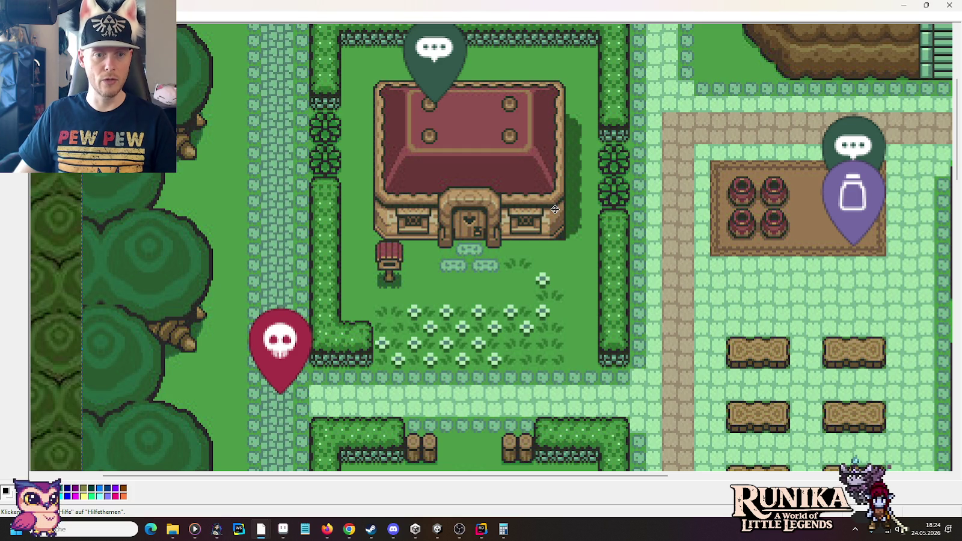
key(alt+Tab)
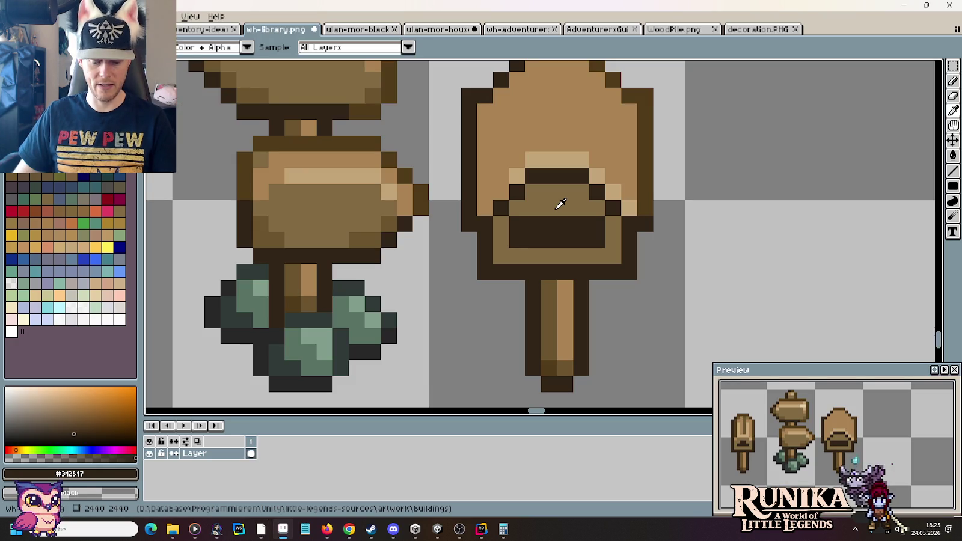
Step: Narrow the dark slot by turning its end pixels brown
click(517, 239)
click(597, 240)
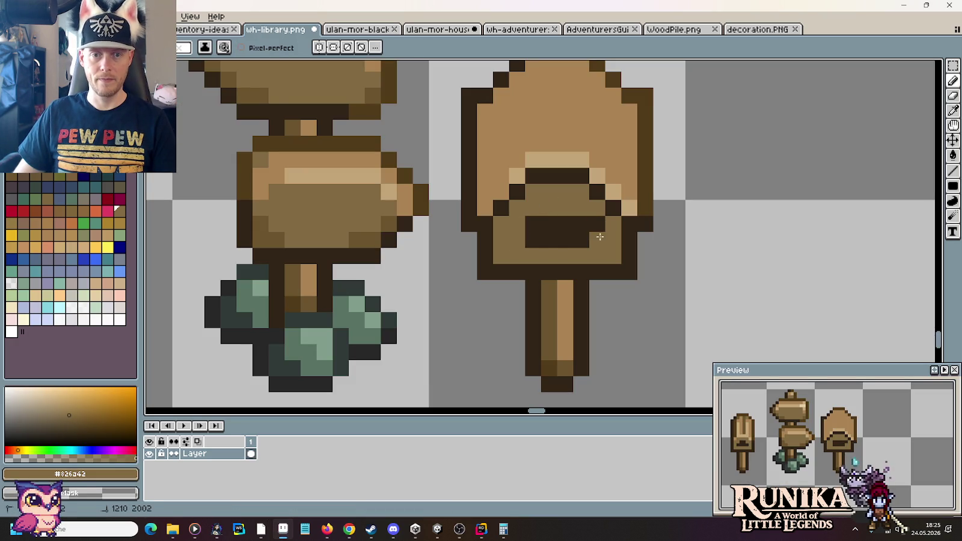
click(597, 224)
scroll(532, 277, left, 3)
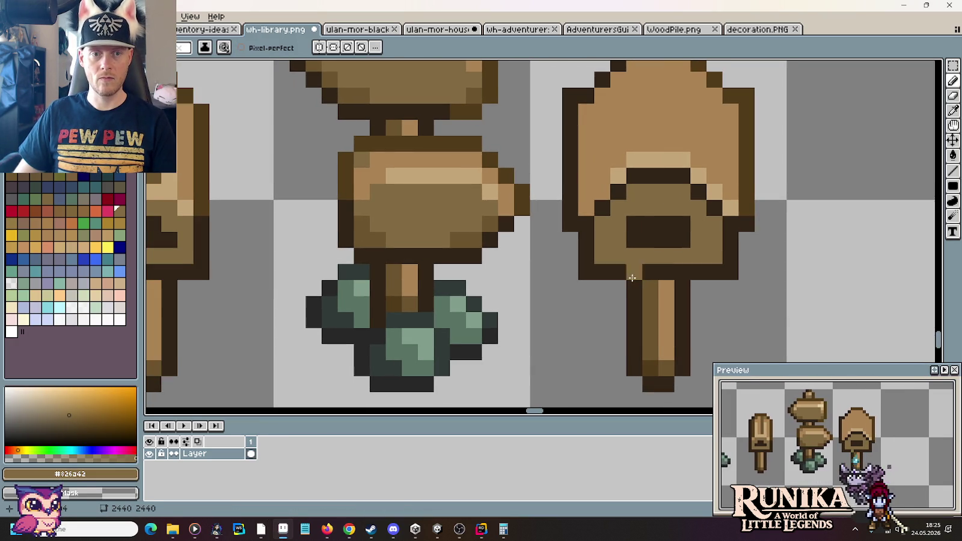
alt+click(653, 157)
key(ctrl+z)
alt+click(608, 165)
click(700, 223)
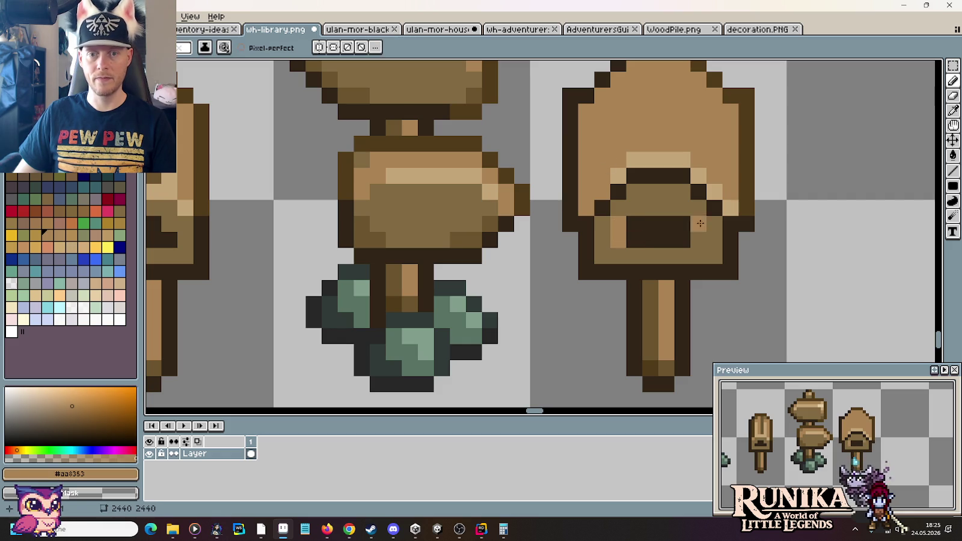
Step: Shade right of the slot in #523c1b and try a #aa8353 row beneath it
alt+click(715, 207)
drag(697, 226, 705, 244)
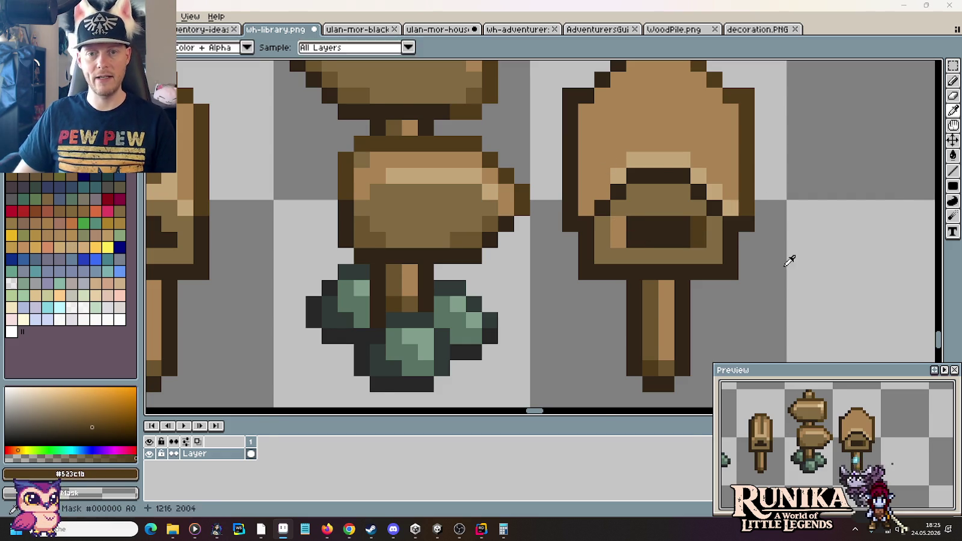
key(alt+Tab)
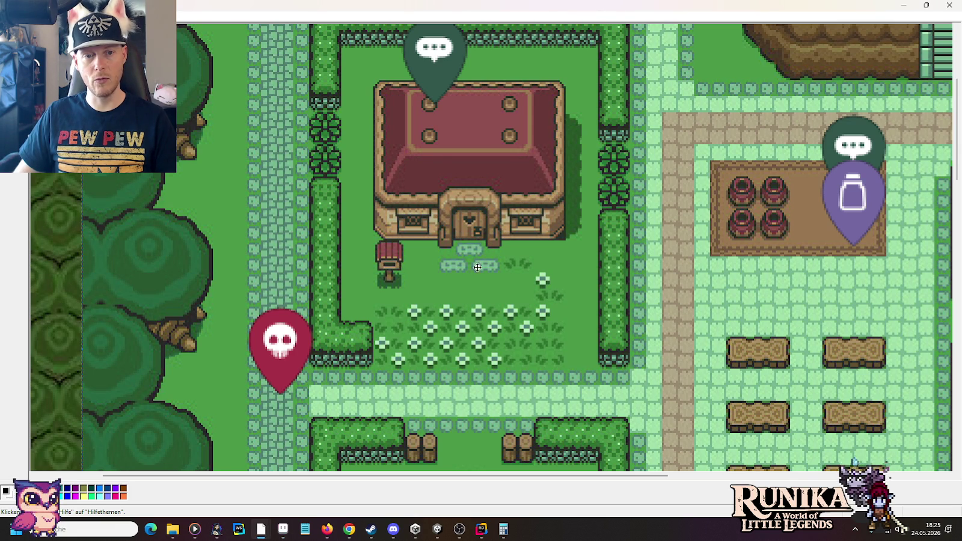
key(alt+Tab)
mouse_move(691, 255)
mouse_down()
mouse_move(623, 259)
mouse_move(691, 257)
mouse_up()
key(ctrl+z)
key(ctrl+z)
key(ctrl+z)
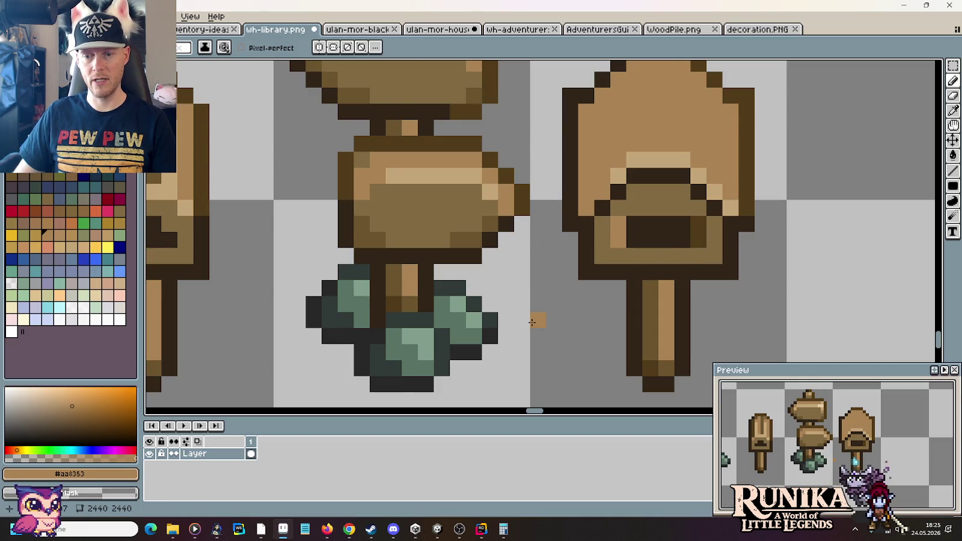
Step: Darken the row above the opening and rework the rows beneath it in brown
scroll(532, 323, down, 3)
scroll(534, 322, down, 1)
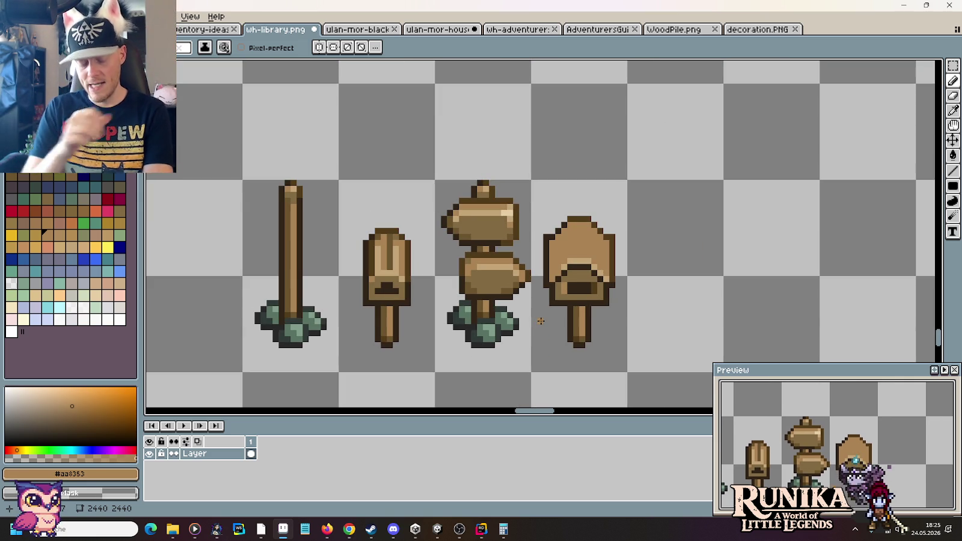
scroll(558, 301, up, 2)
key(i)
key(b)
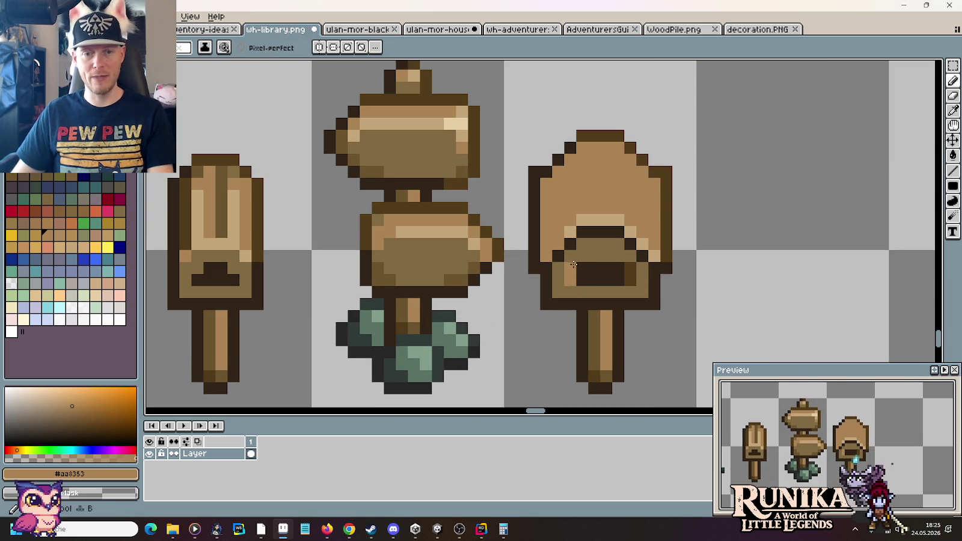
alt+click(591, 265)
mouse_move(582, 256)
mouse_down()
mouse_move(601, 259)
mouse_move(566, 278)
mouse_move(622, 280)
mouse_up()
alt+click(630, 280)
alt+click(642, 280)
alt+click(569, 270)
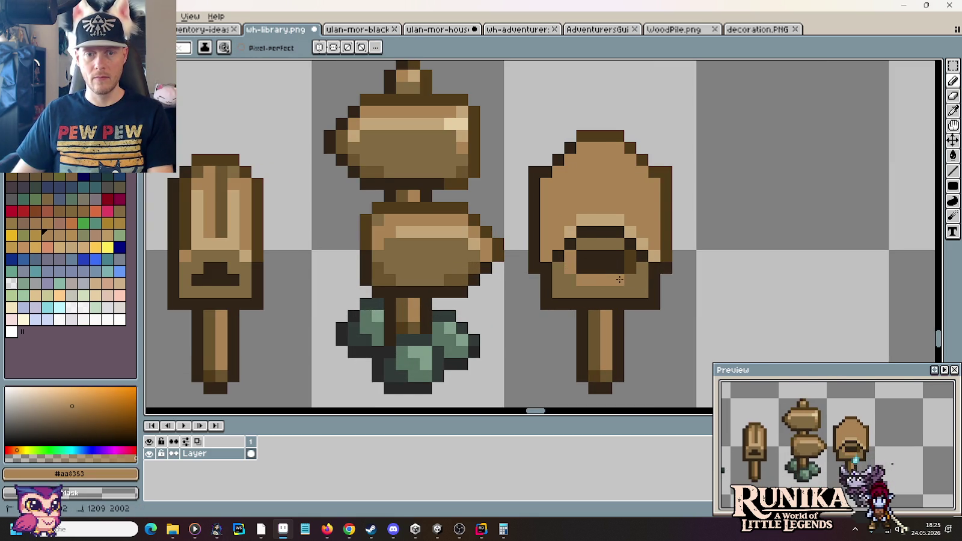
click(571, 279)
Step: Darken the pixels on both sides of the opening with #312517
key(alt)
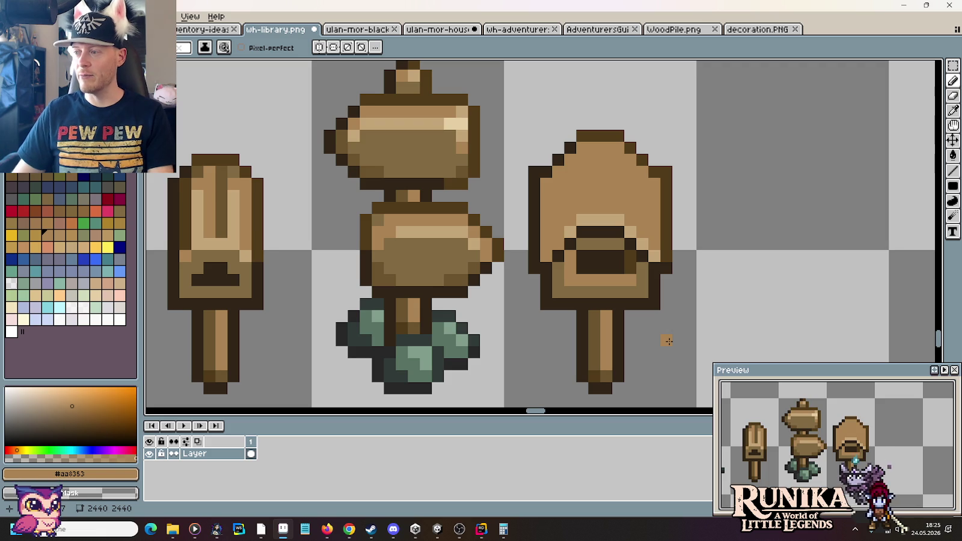
alt+click(582, 257)
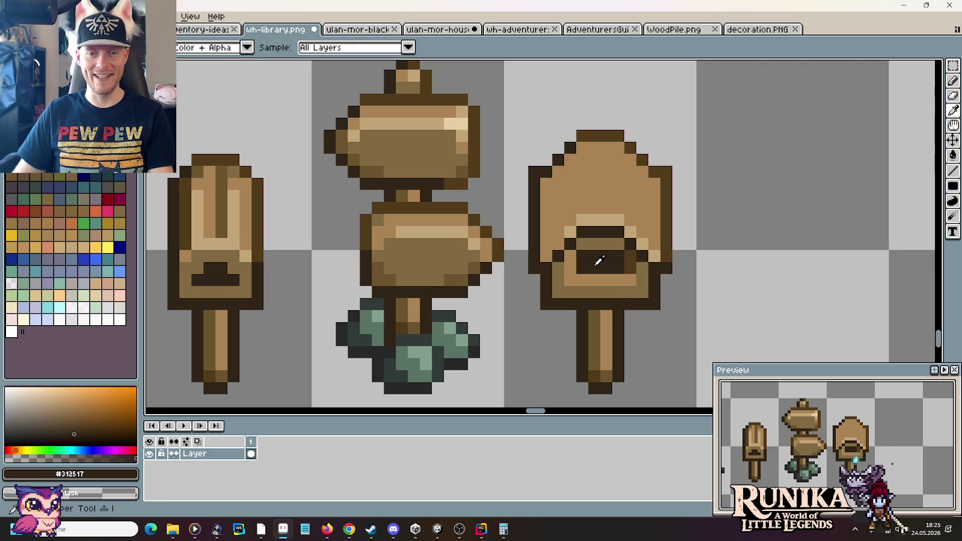
click(570, 262)
click(628, 256)
click(629, 264)
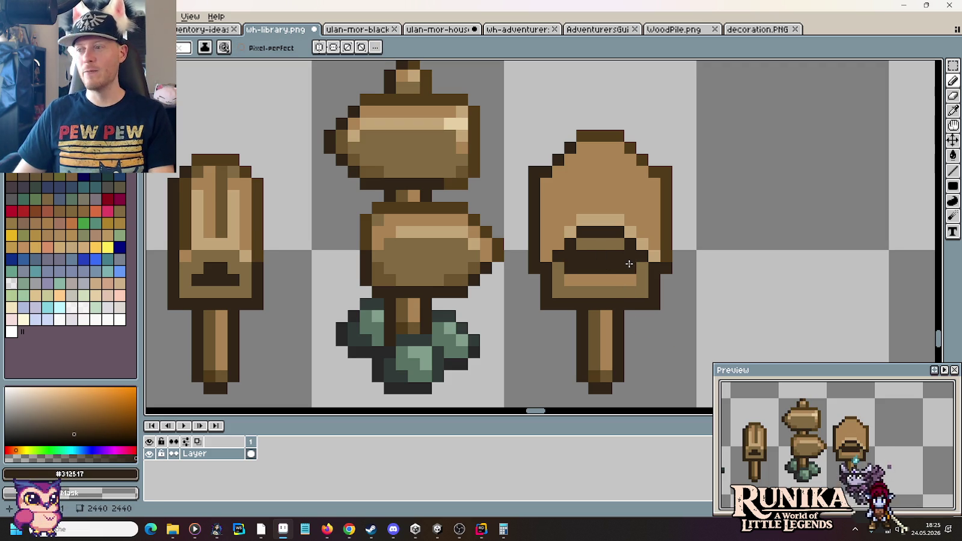
Step: Raise the right sign's upper board by one pixel
key(m)
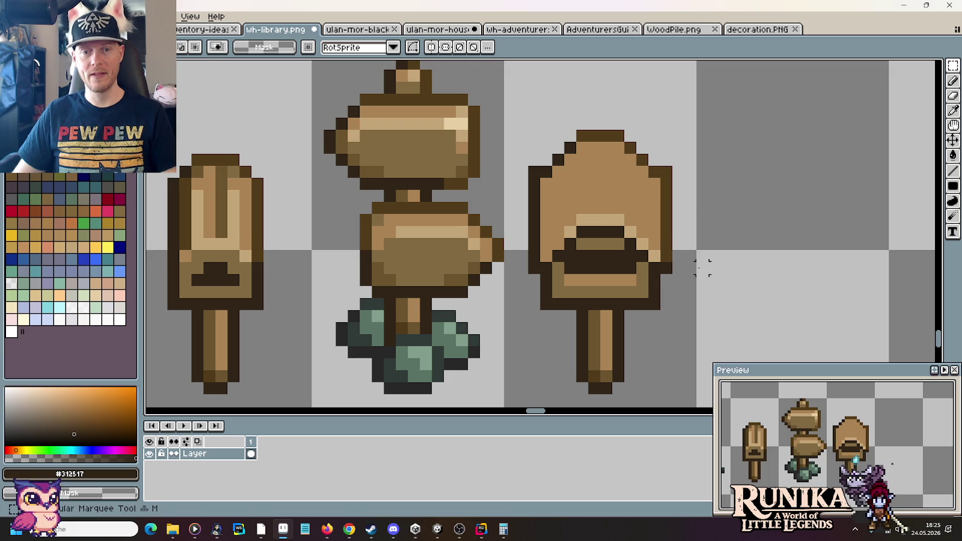
drag(711, 276, 501, 128)
key(Up)
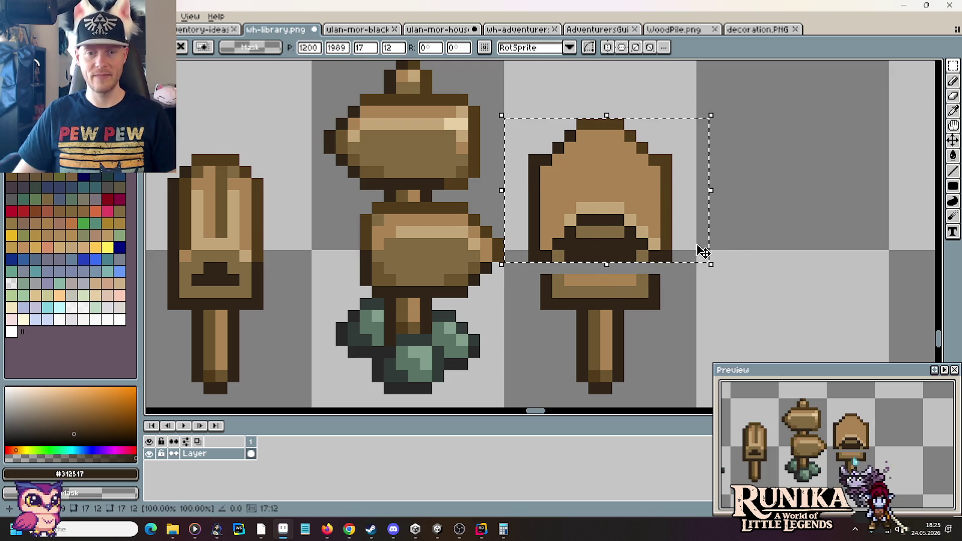
key(Down)
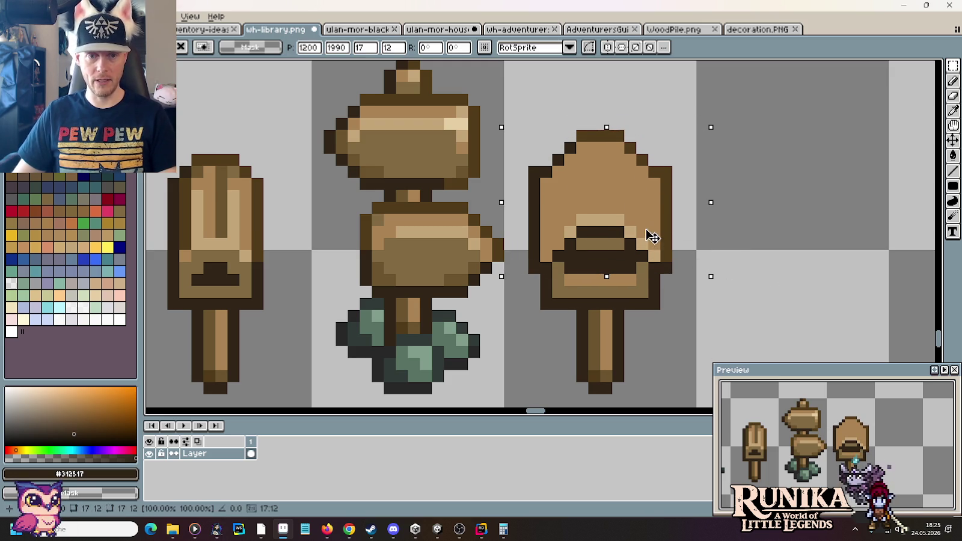
key(Up)
key(ctrl+d)
Step: Fill the gap row with mid-brown #826a42 and dark outline #312517 pixels
key(i)
click(546, 267)
click(654, 267)
alt+click(642, 267)
click(578, 266)
click(558, 268)
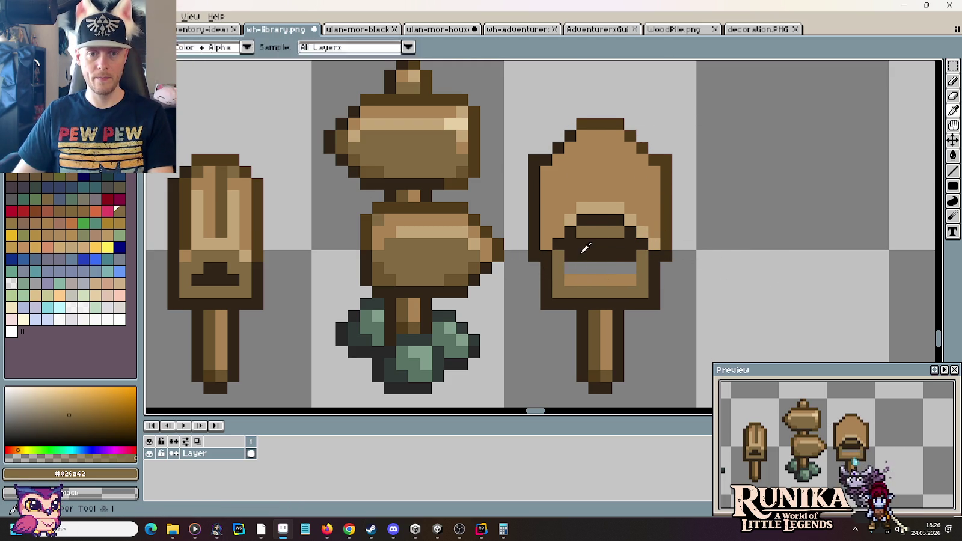
alt+click(579, 246)
mouse_move(570, 267)
mouse_down()
mouse_move(631, 267)
mouse_move(570, 243)
mouse_up()
alt+click(645, 255)
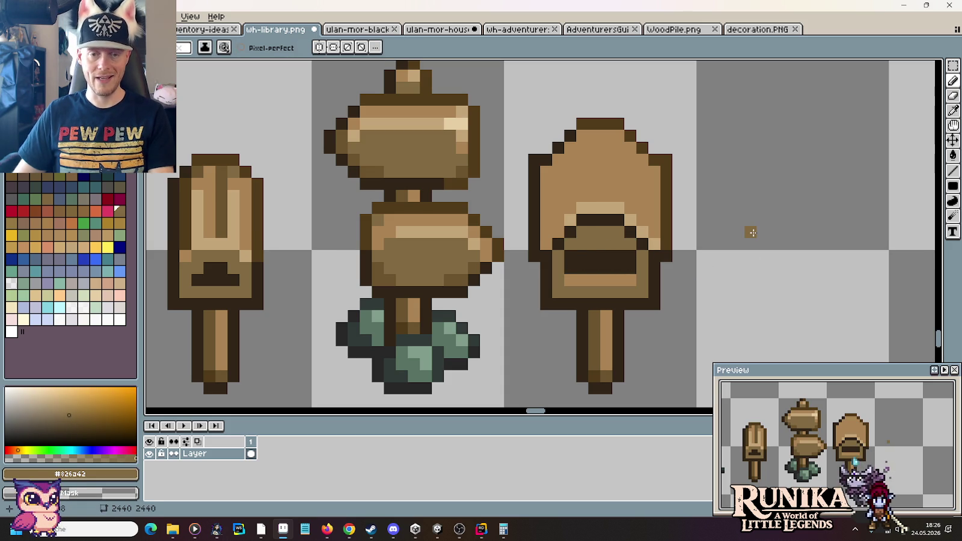
Step: Paint a few dark brown #523c1b pixels on the right sign
key(alt)
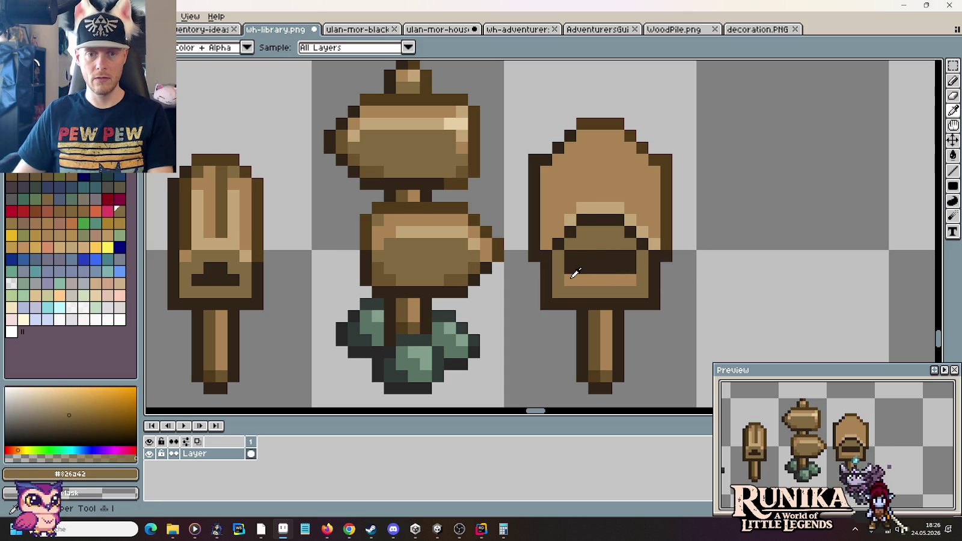
alt+click(572, 277)
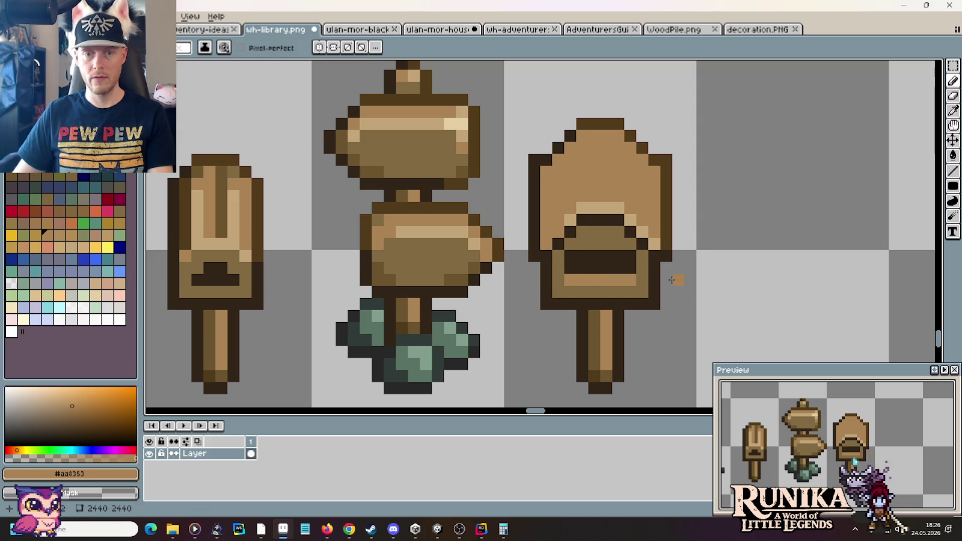
key(alt)
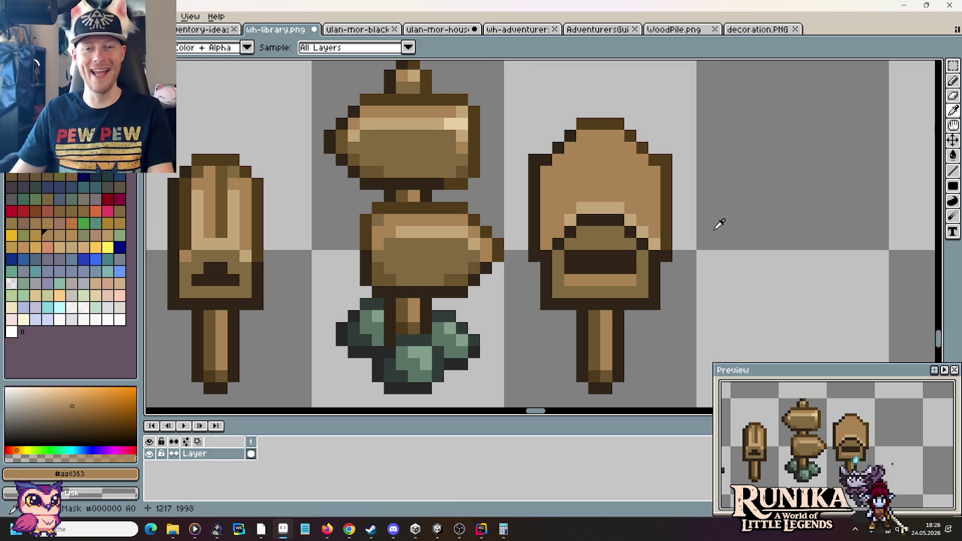
drag(719, 221, 749, 196)
alt+click(701, 206)
mouse_move(659, 219)
mouse_down()
mouse_move(639, 208)
mouse_move(588, 230)
mouse_up()
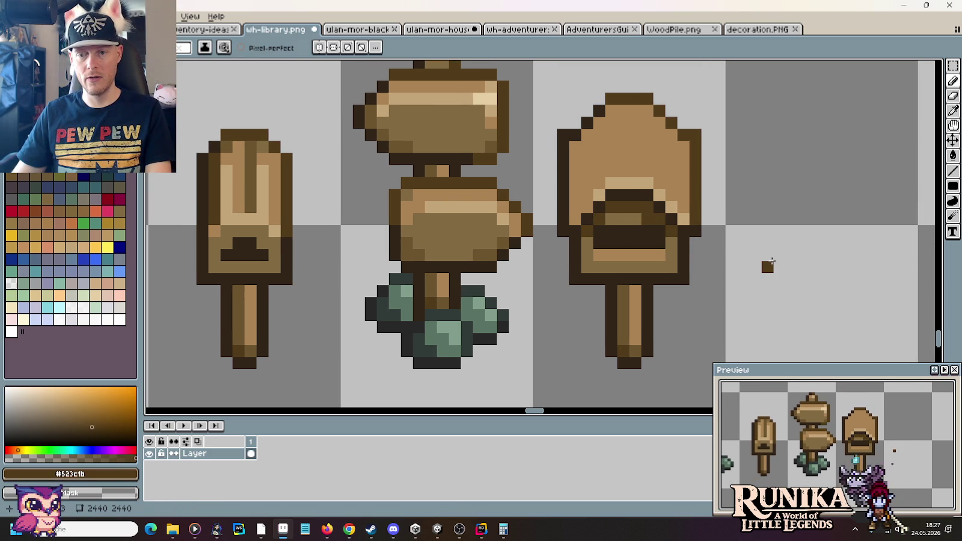
Step: Paint a light tan #c5a678 row below the opening, sampled from the middle sign
alt+click(682, 198)
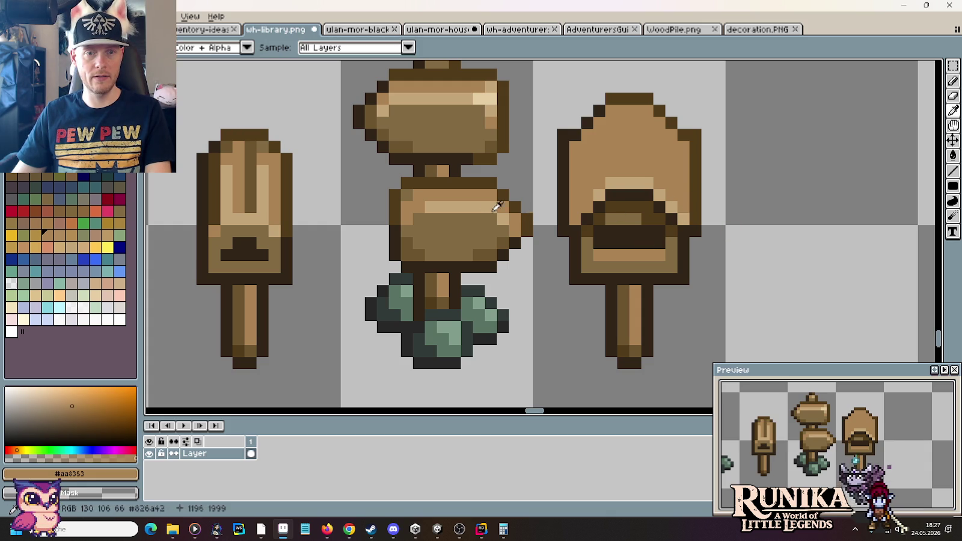
alt+click(493, 207)
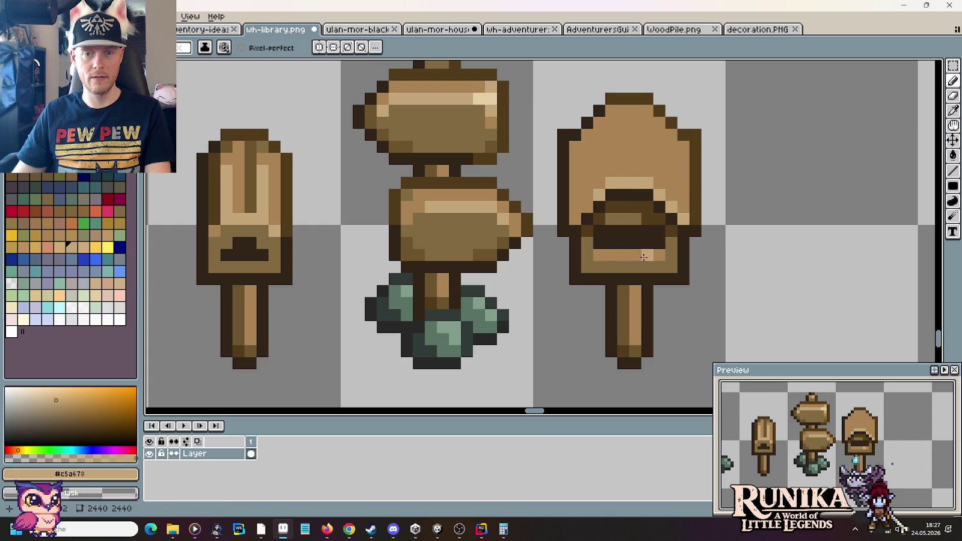
drag(655, 255, 646, 255)
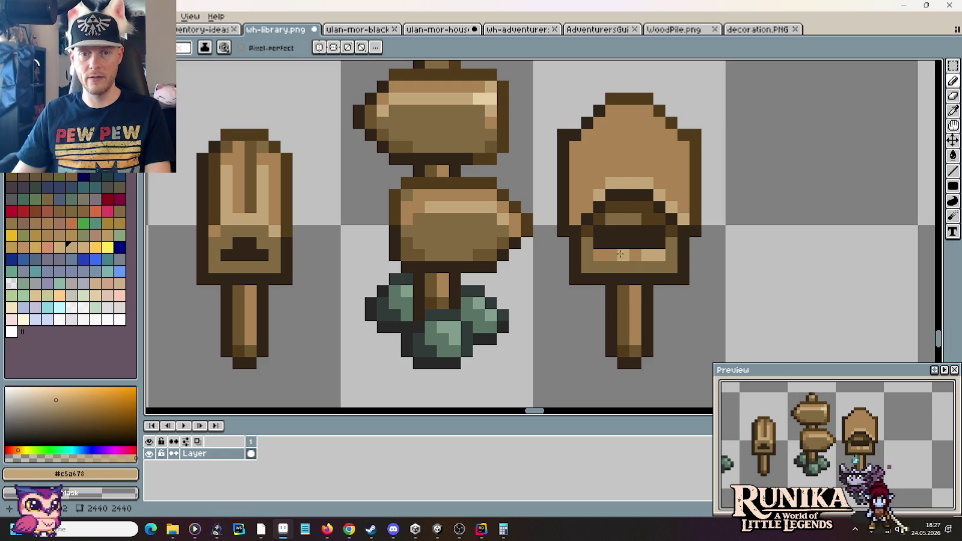
key(i)
click(598, 252)
key(b)
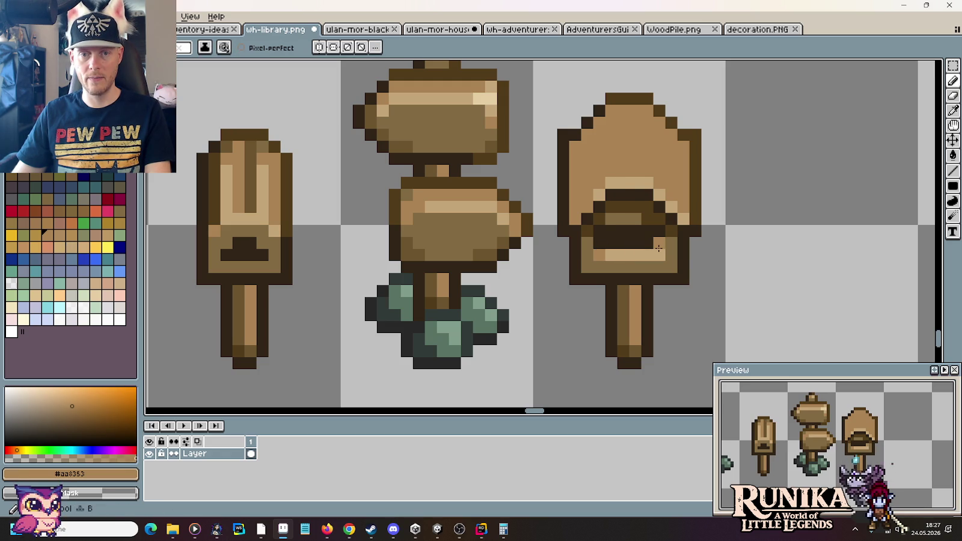
Step: Resample dark browns and light tan, undoing a stray dark pixel
alt+click(652, 241)
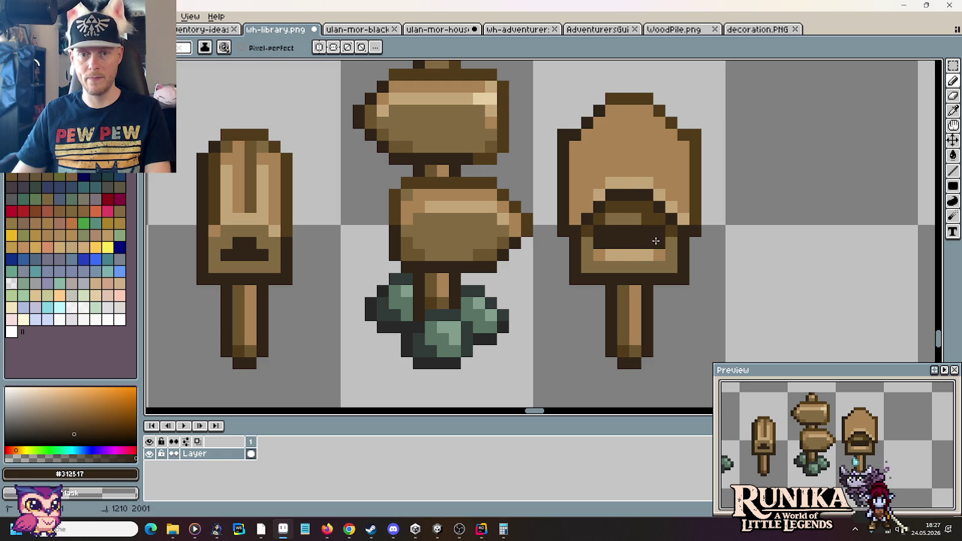
click(791, 243)
key(ctrl+z)
alt+click(583, 262)
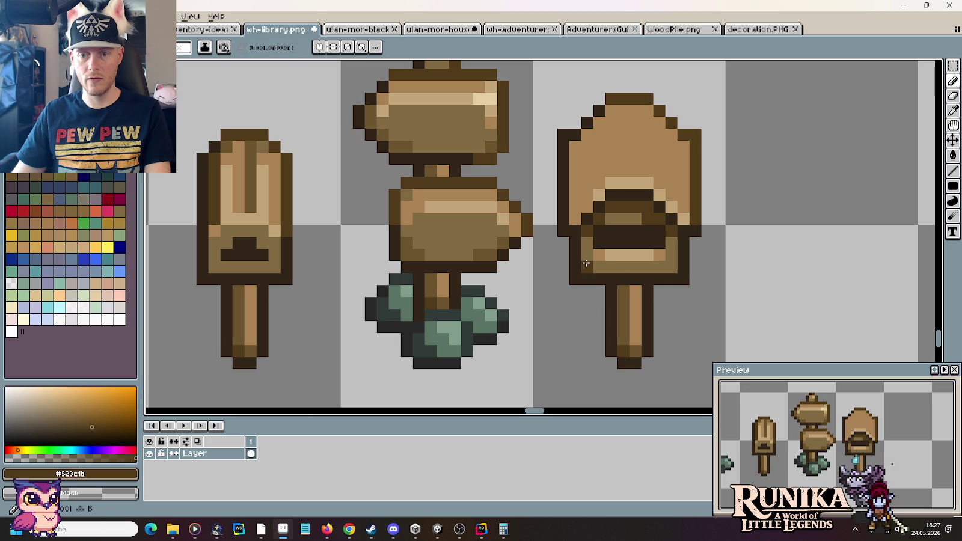
alt+click(658, 260)
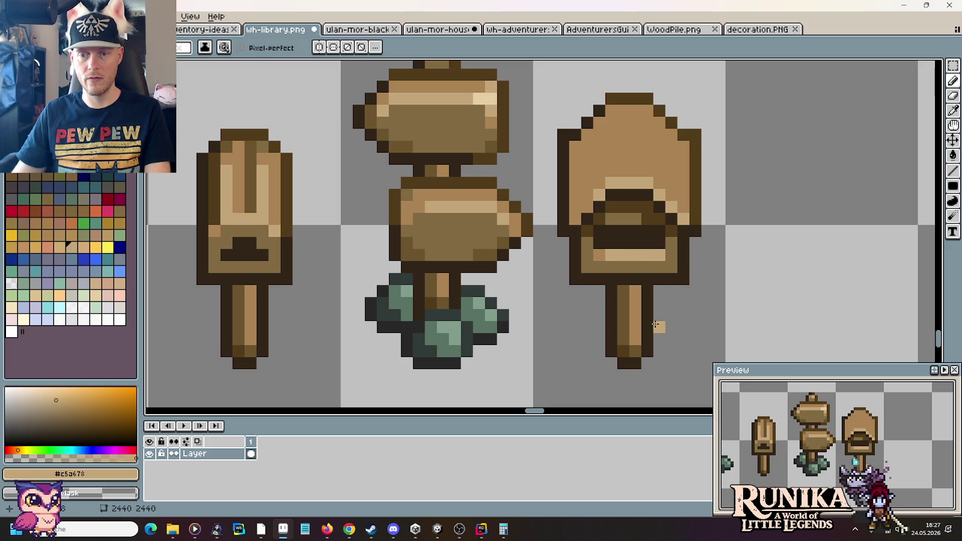
key(i)
key(b)
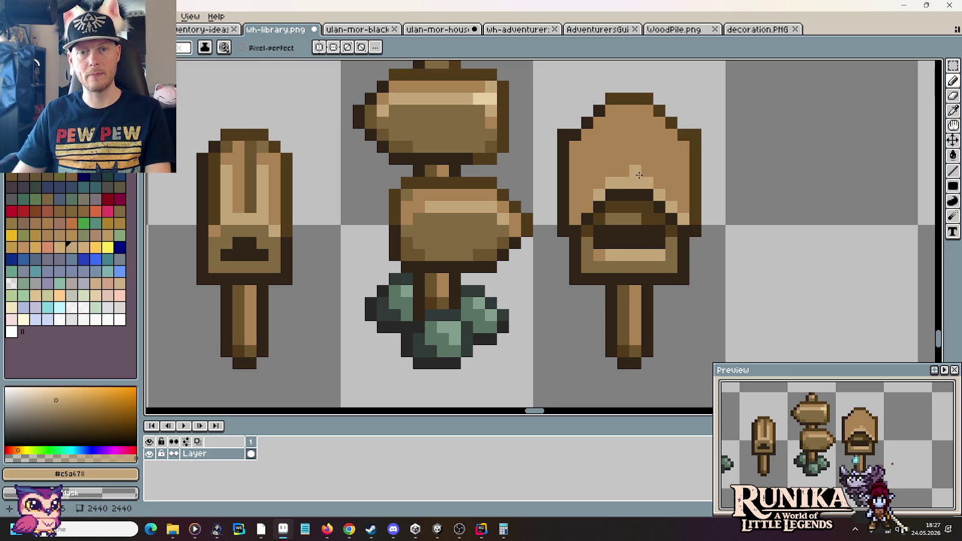
Step: On the right sign, paint a light tan vertical line, a mid-brown pixel and a light cream #e4cda3 row
drag(639, 174, 636, 125)
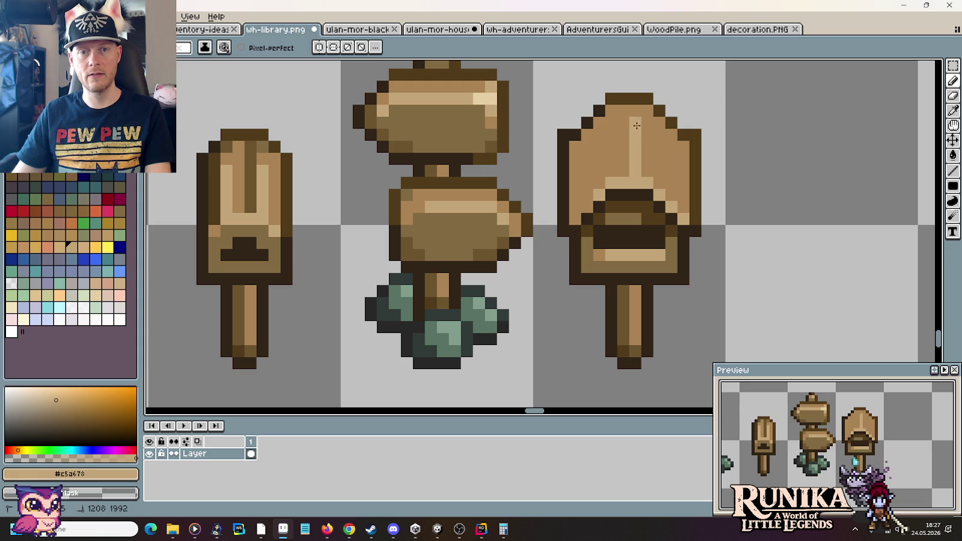
alt+click(635, 97)
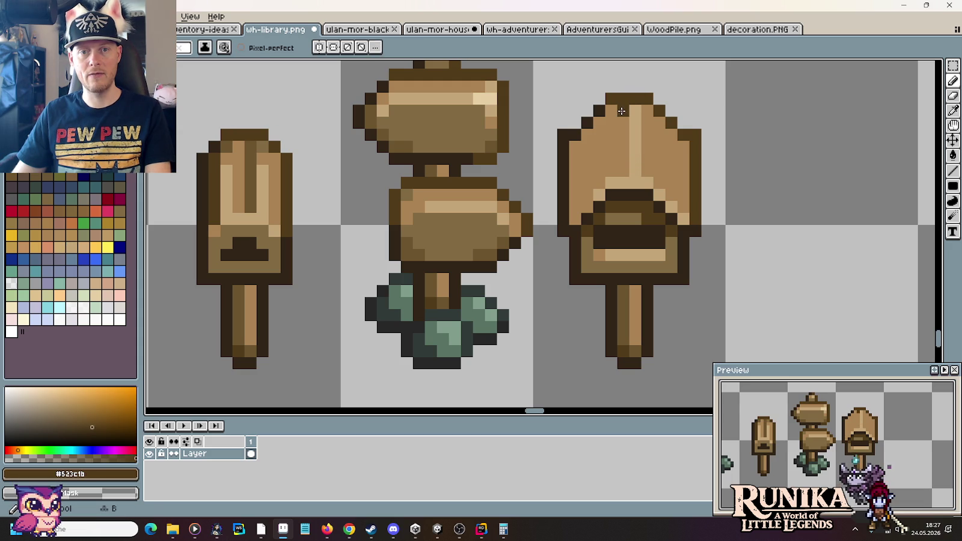
key(i)
click(619, 156)
key(b)
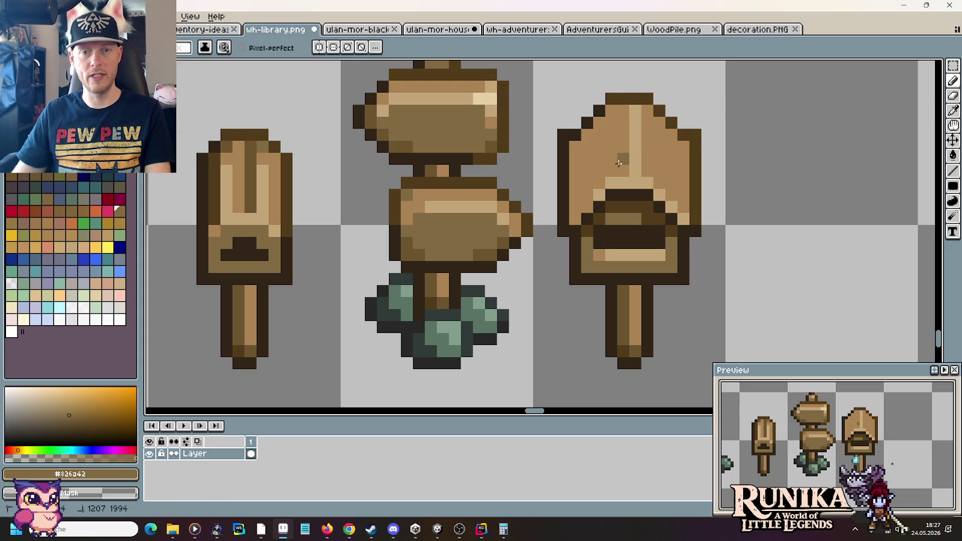
click(622, 115)
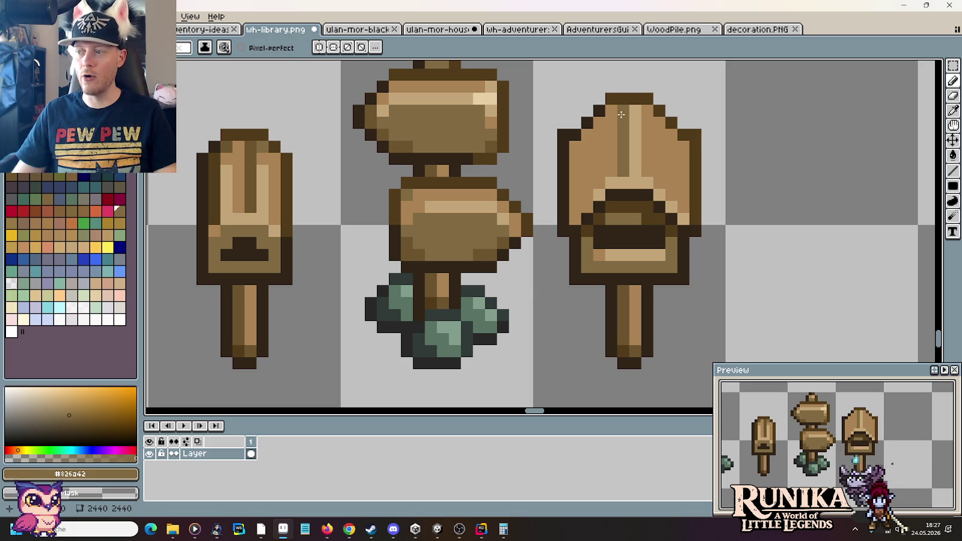
key(i)
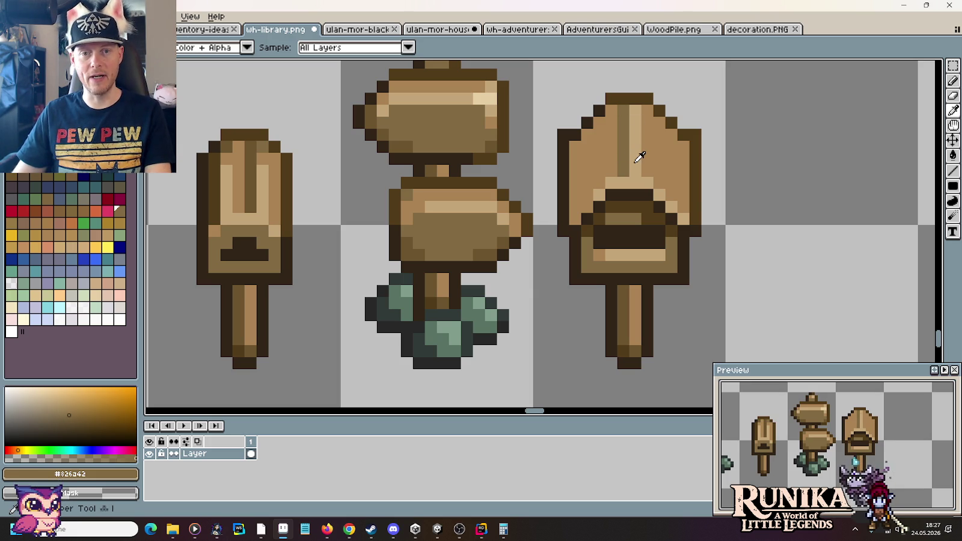
click(639, 157)
click(481, 95)
key(b)
drag(634, 183, 643, 184)
Step: Paint a light tan #c5a678 highlight column down the sign's right side
key(i)
click(672, 207)
key(b)
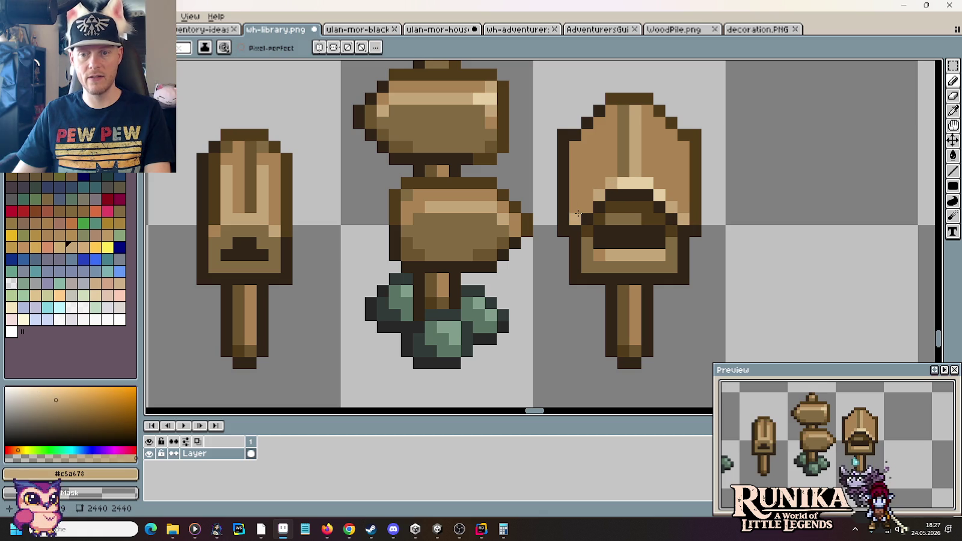
key(i)
key(b)
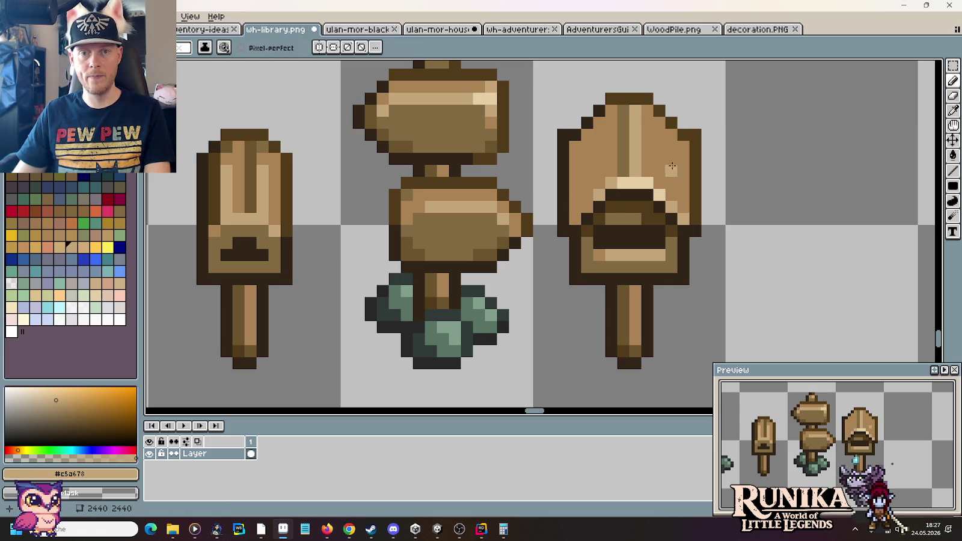
drag(672, 149, 672, 199)
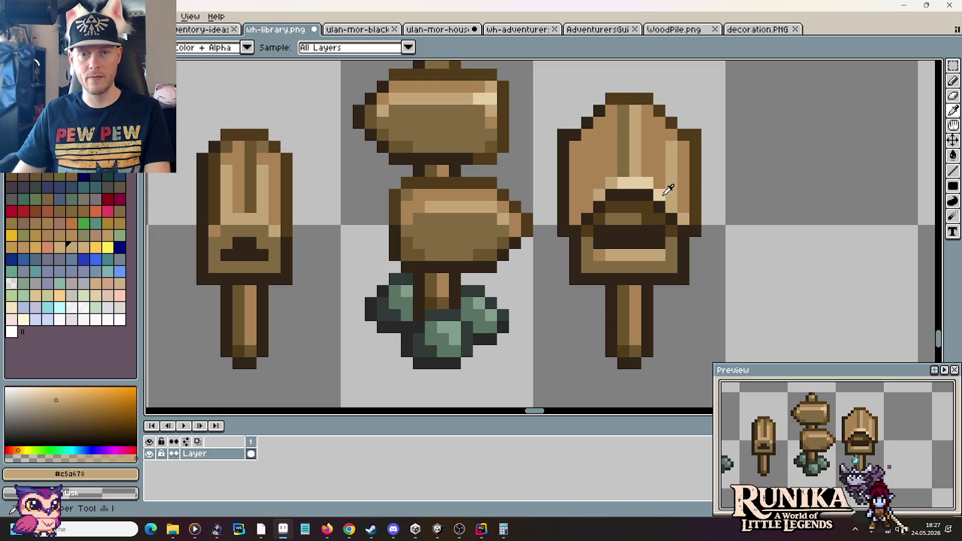
Step: Draw a mid-brown #826a42 vertical line, then bucket-fill the sign's left part darker brown
alt+click(662, 194)
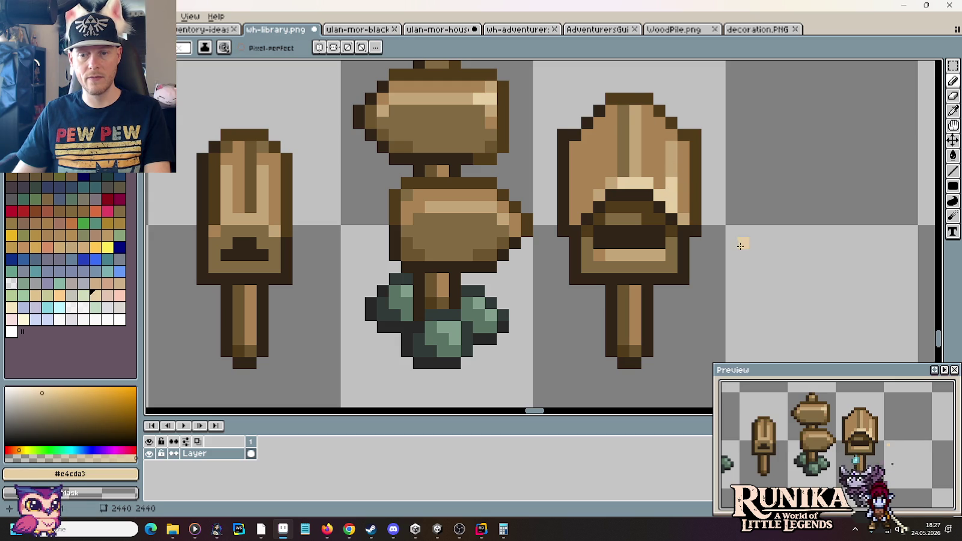
key(alt)
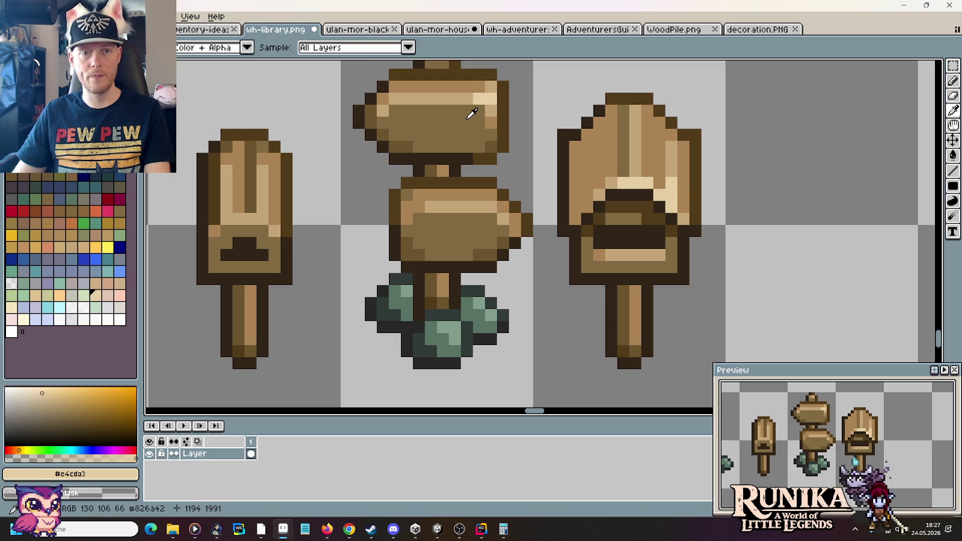
alt+click(471, 113)
drag(659, 180, 657, 125)
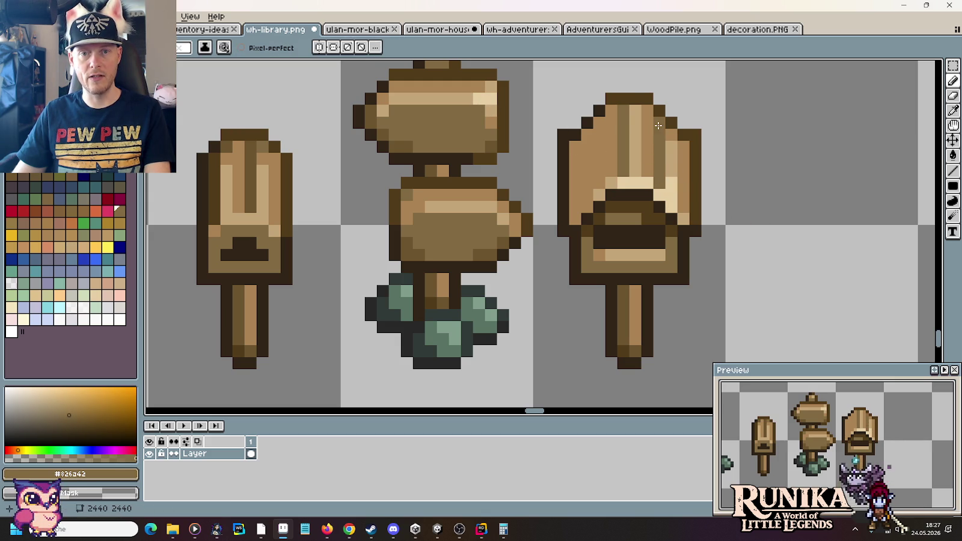
key(alt)
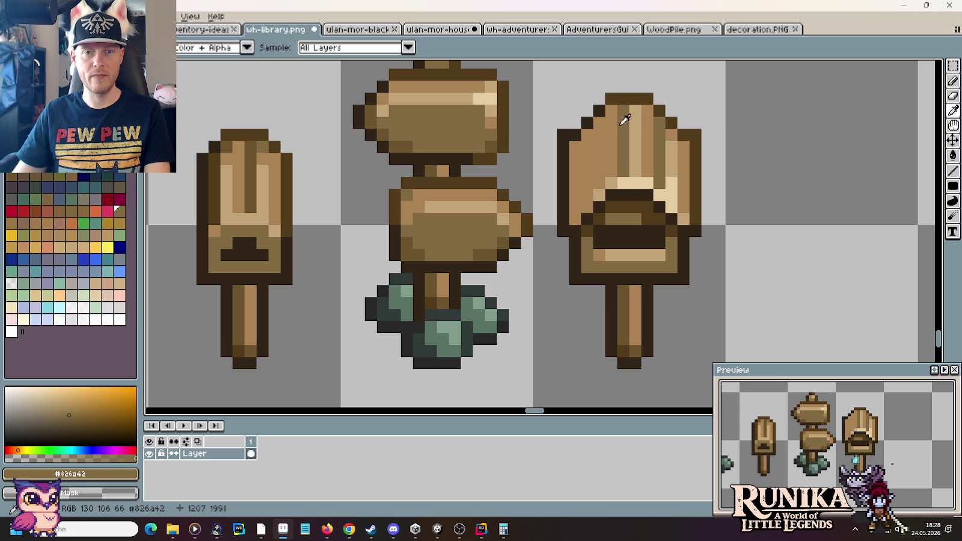
click(600, 134)
key(g)
click(583, 175)
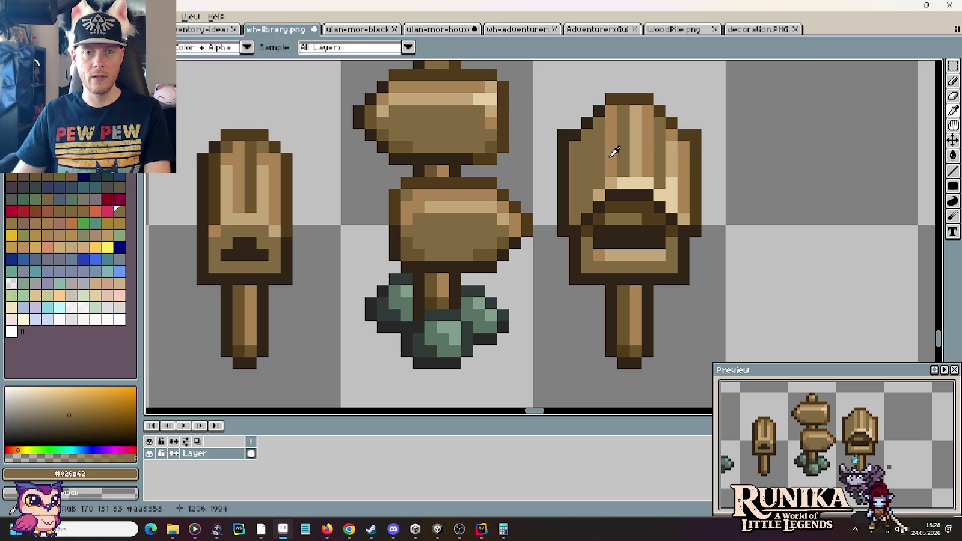
Step: Paint a lighter brown #aa8353 stripe down the sign's left part, undoing a stray dark stripe
alt+click(612, 150)
key(b)
click(583, 155)
drag(584, 146, 575, 217)
alt+click(625, 98)
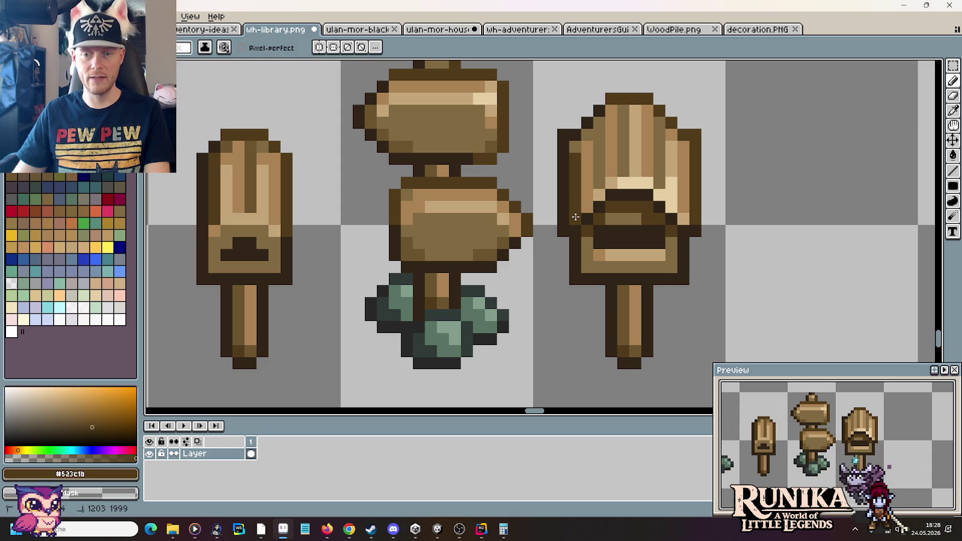
key(ctrl+z)
key(ctrl+z)
click(587, 194)
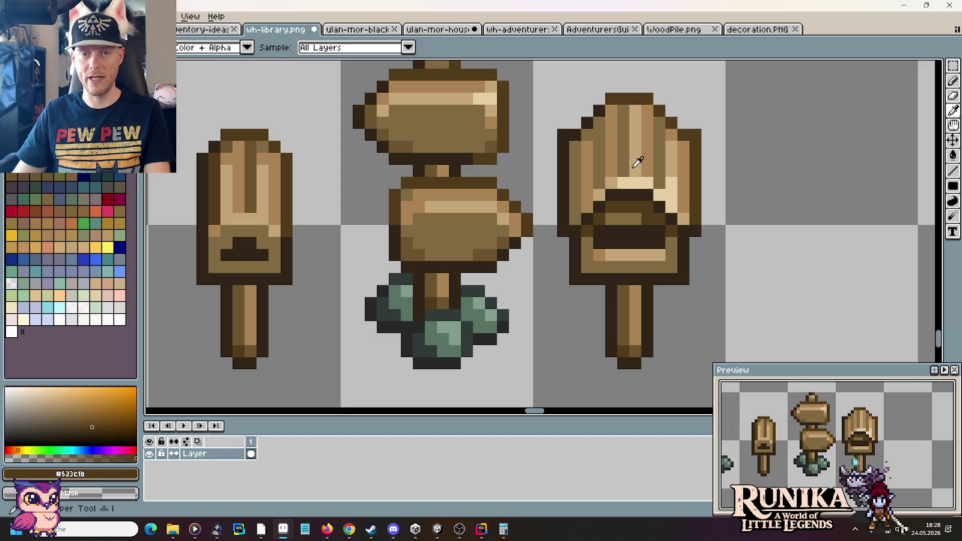
Step: Repaint the middle column light tan #c5a678 and add a brown #826a42 column on the right side
alt+click(638, 157)
mouse_move(624, 172)
mouse_down()
mouse_move(622, 114)
mouse_move(635, 145)
mouse_up()
alt+click(661, 123)
key(alt)
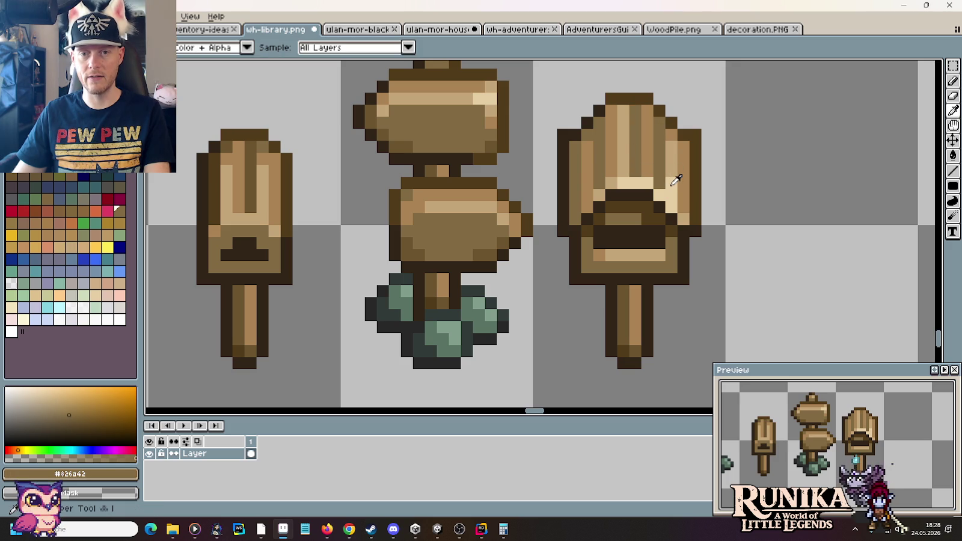
alt+click(671, 185)
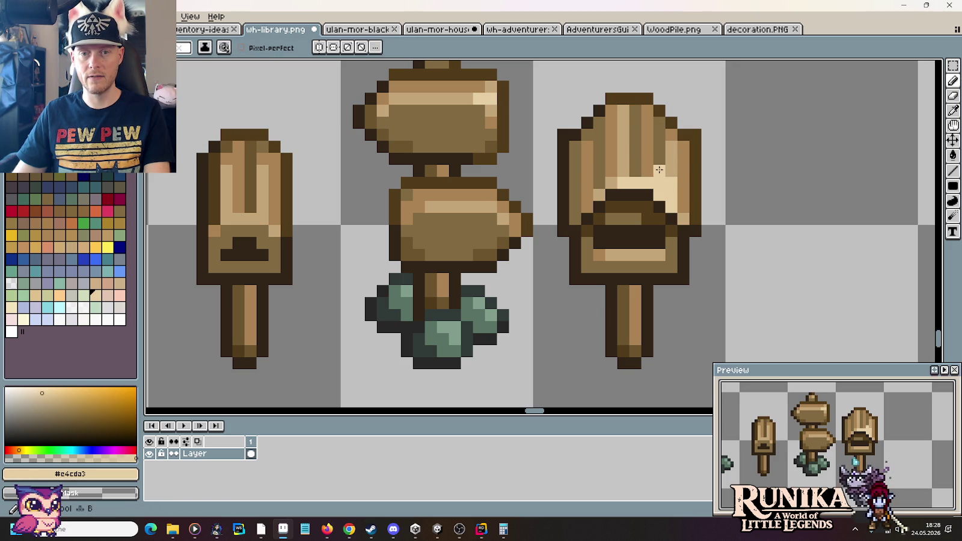
alt+click(672, 161)
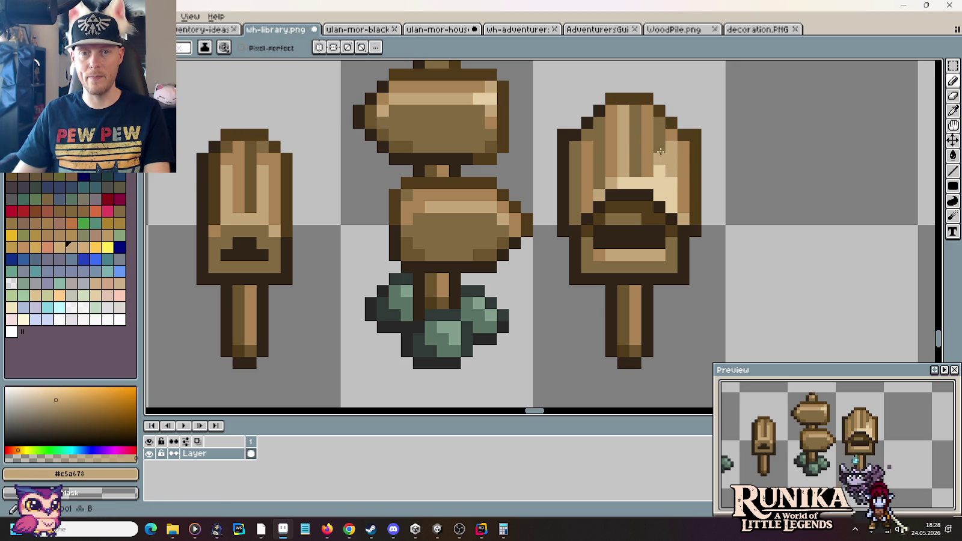
alt+click(652, 123)
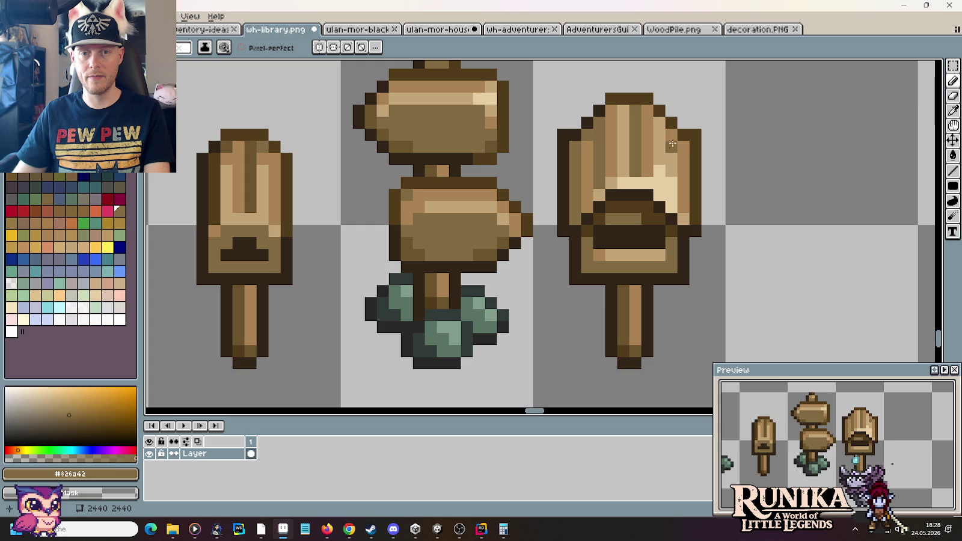
drag(672, 138, 672, 193)
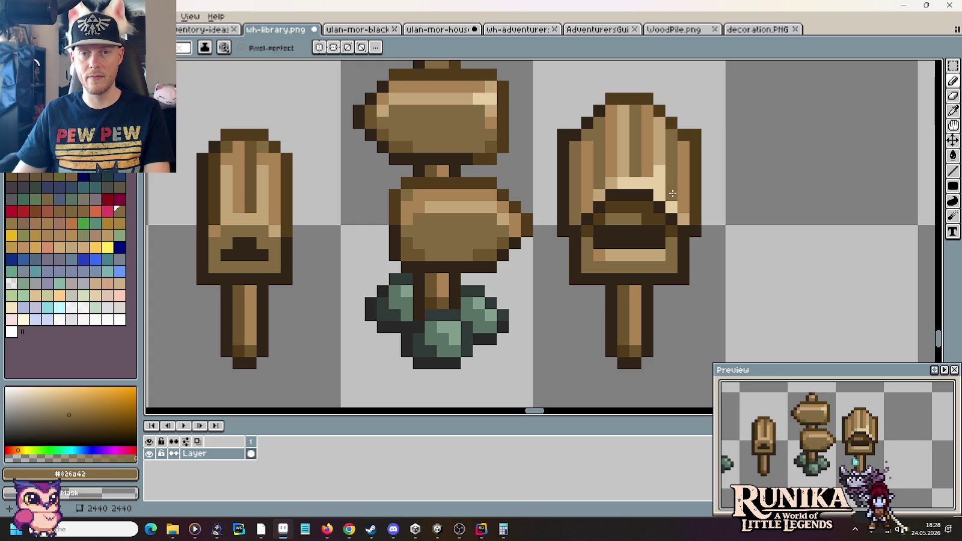
Step: Sample browns #aa8353, #826a42, #523c1b and #6b542f and darken the sign's left edge
alt+click(653, 122)
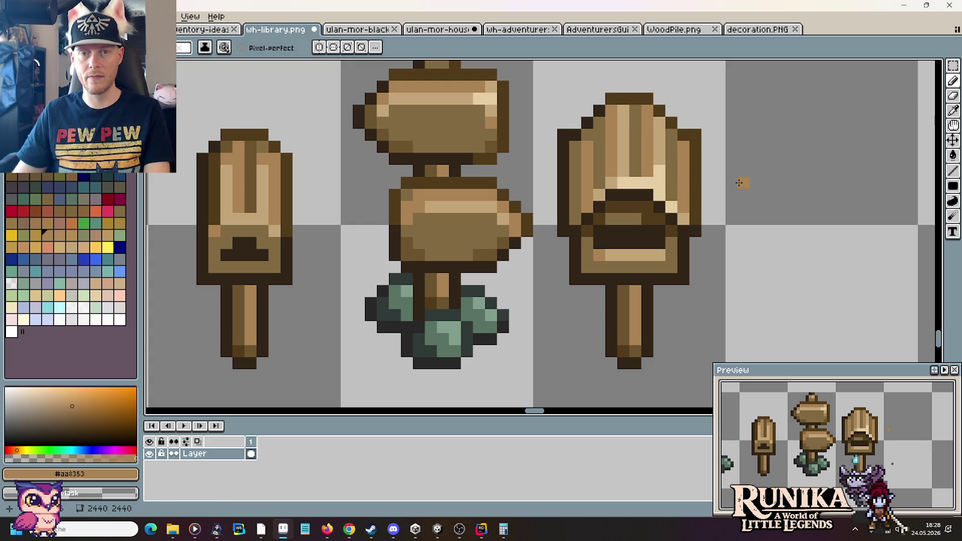
alt+click(625, 108)
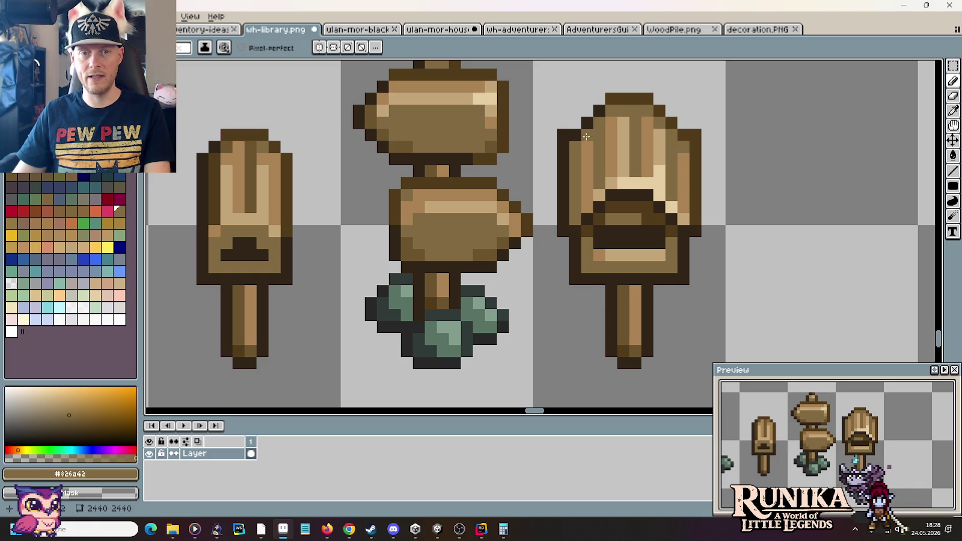
alt+click(602, 109)
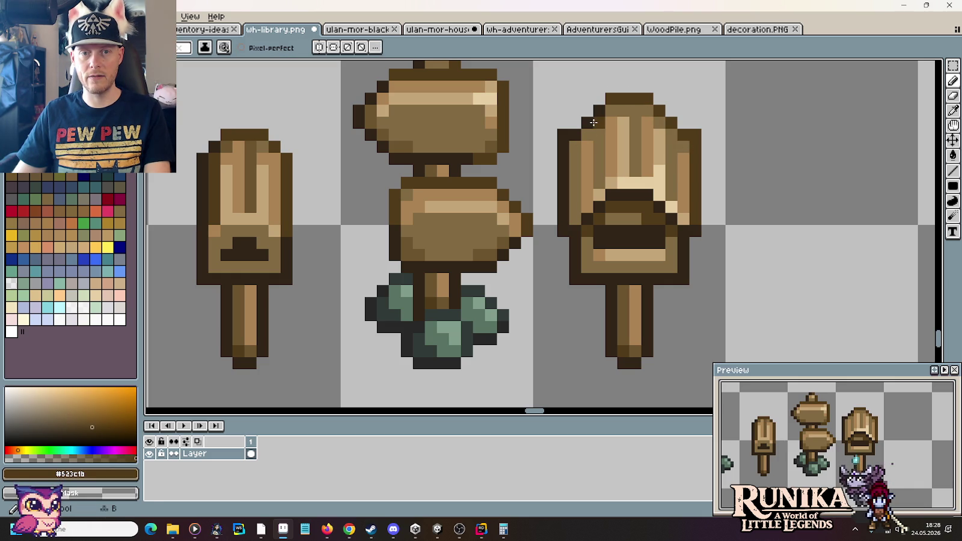
alt+click(575, 135)
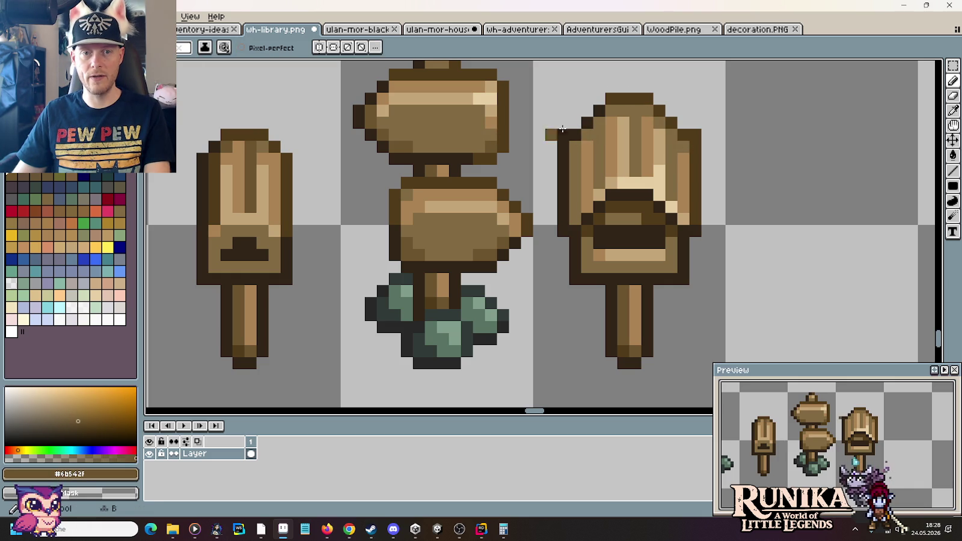
click(585, 146)
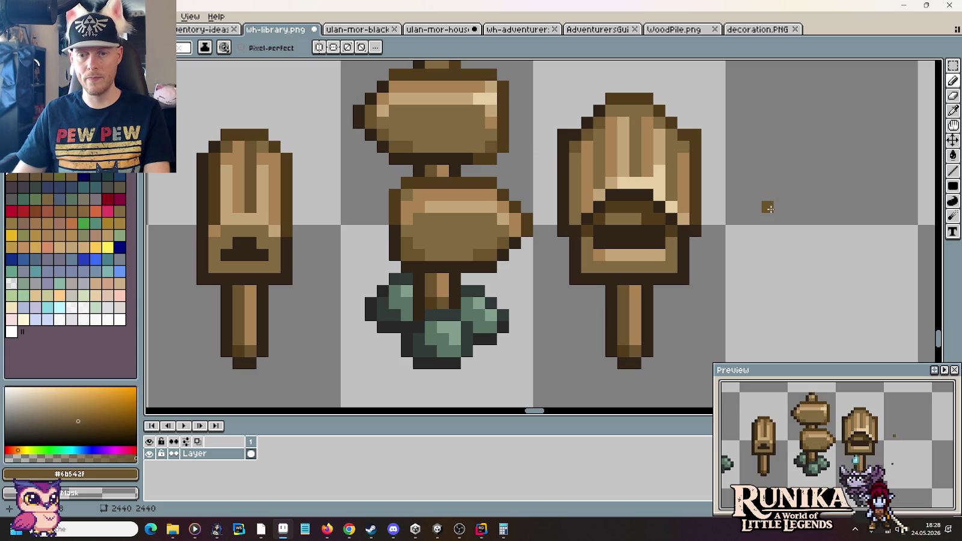
alt+click(694, 134)
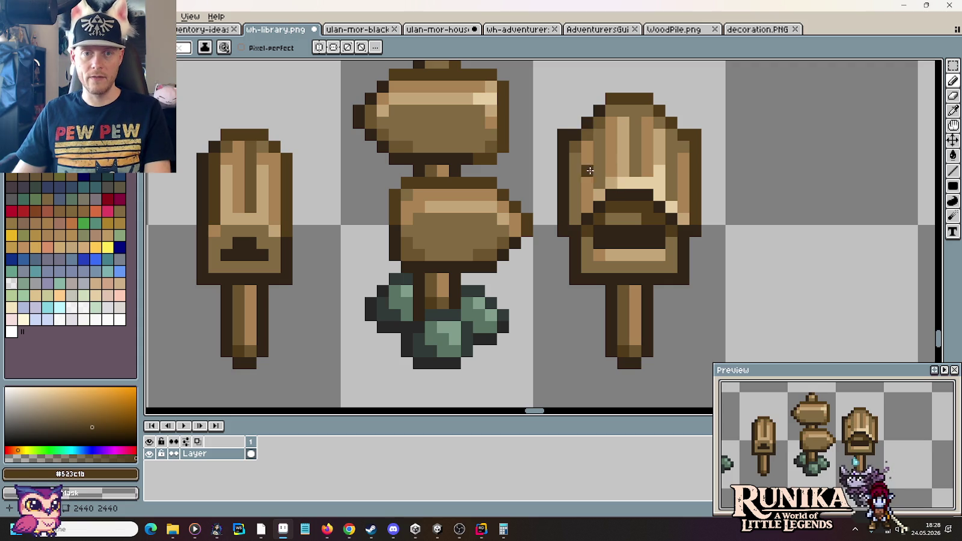
alt+click(608, 121)
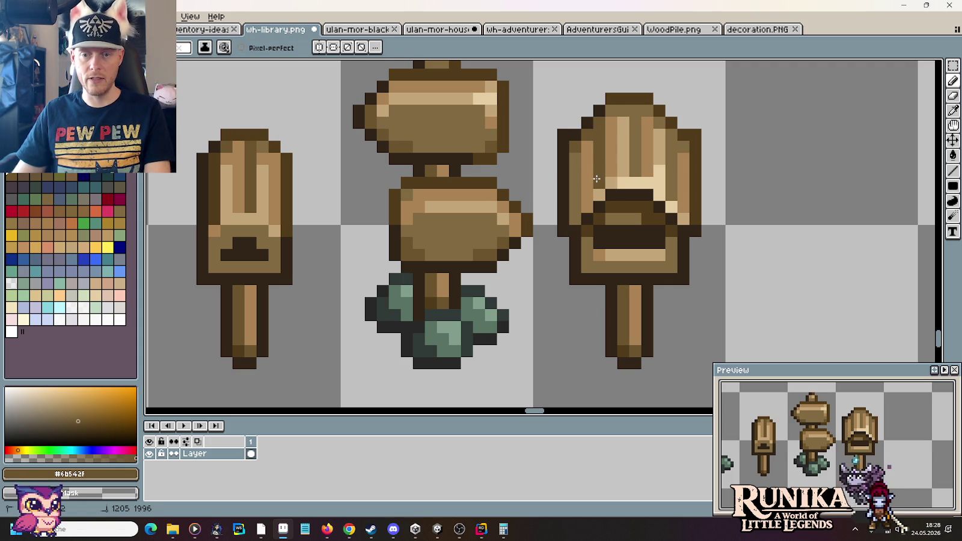
scroll(748, 244, down, 4)
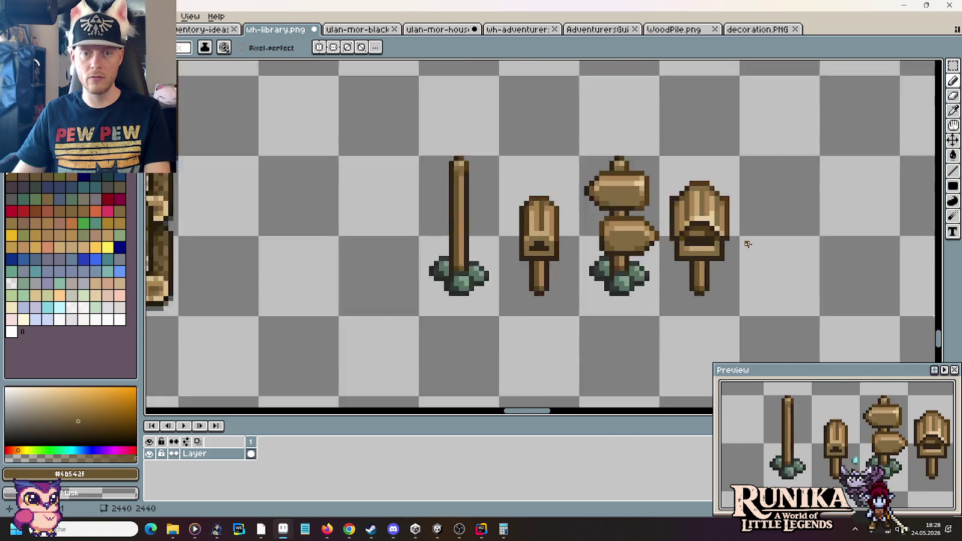
scroll(749, 244, down, 2)
scroll(748, 244, up, 2)
scroll(748, 244, up, 1)
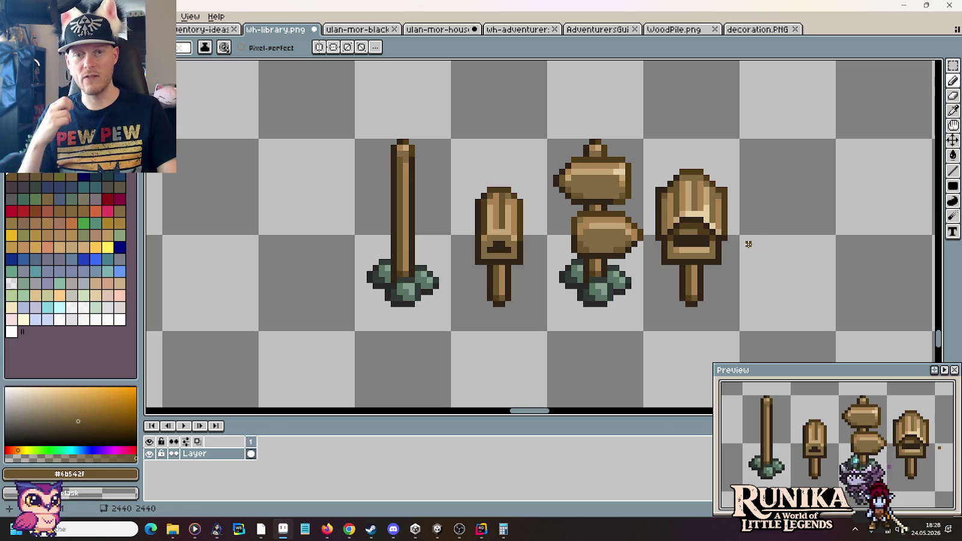
key(alt+Tab)
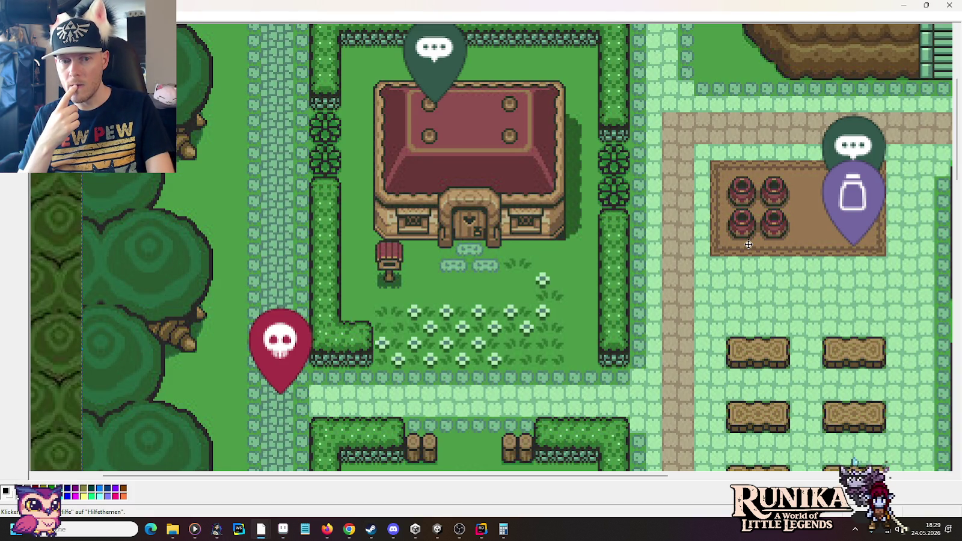
key(alt+Tab)
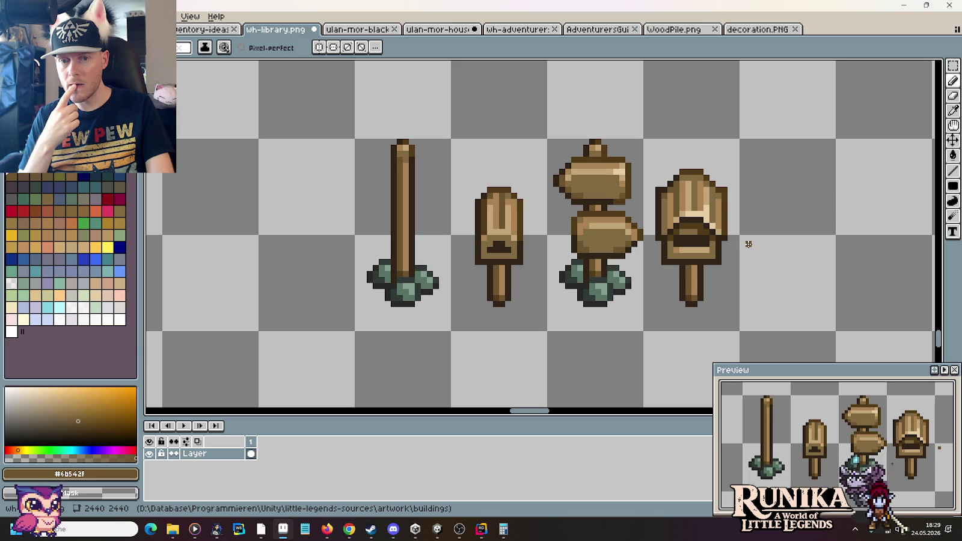
key(m)
Step: Duplicate the fourth signpost one cell to the right
mouse_move(720, 301)
mouse_down()
mouse_move(712, 174)
mouse_move(874, 229)
mouse_up()
key(ctrl+d)
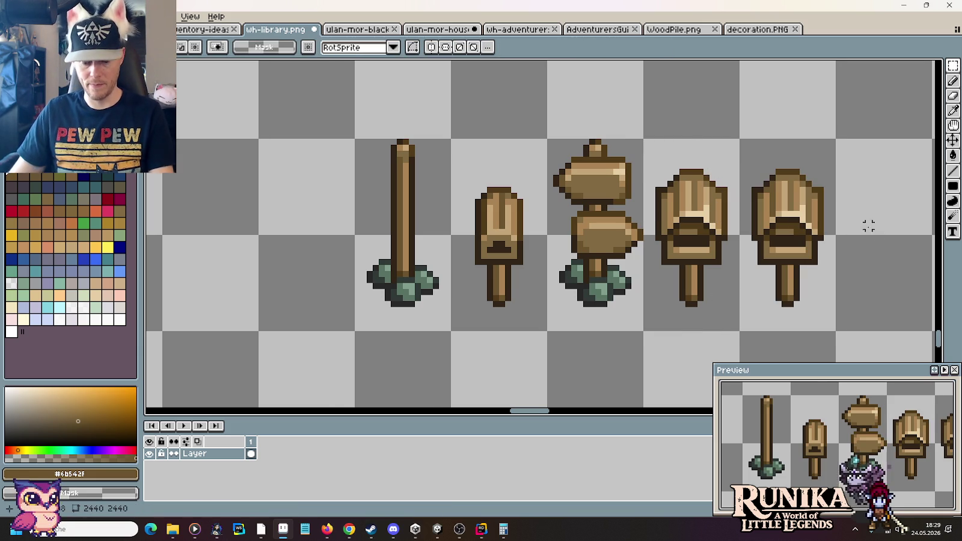
scroll(867, 223, up, 3)
Step: Repaint a column of the new copy lighter brown #aa8353 and add a dark #523c1b plank line
key(b)
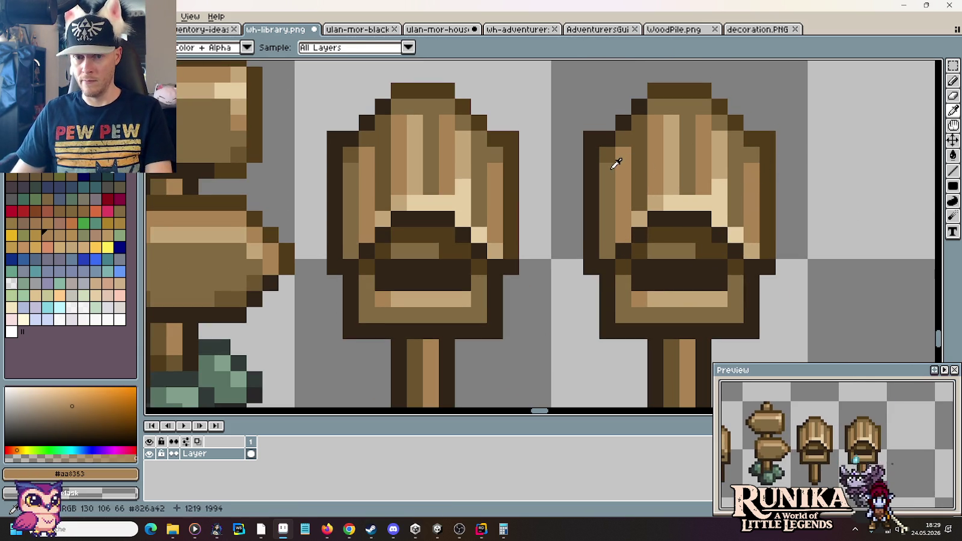
alt+click(610, 160)
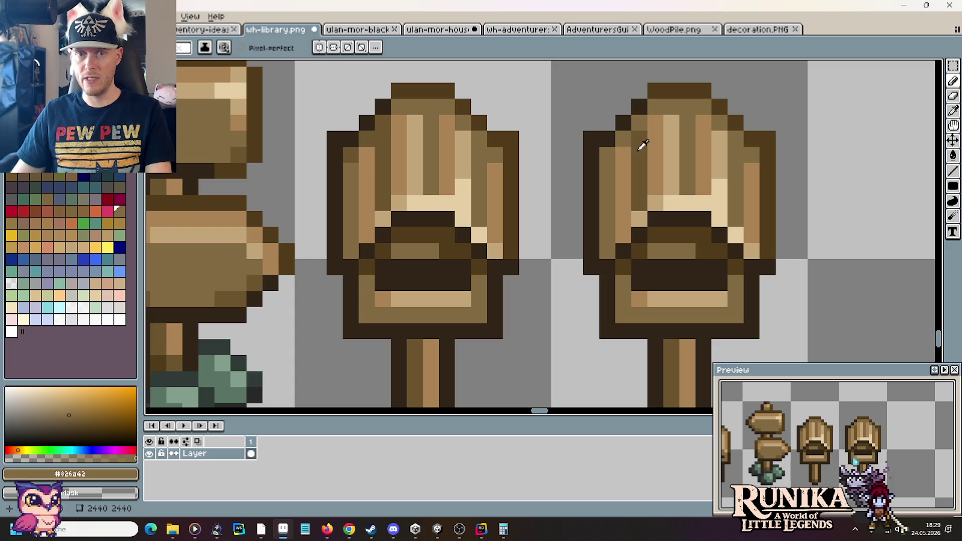
alt+click(665, 99)
alt+click(664, 123)
mouse_move(640, 142)
mouse_down()
mouse_move(640, 205)
mouse_move(687, 146)
mouse_move(719, 155)
mouse_move(730, 214)
mouse_move(735, 137)
mouse_up()
alt+click(691, 89)
click(672, 105)
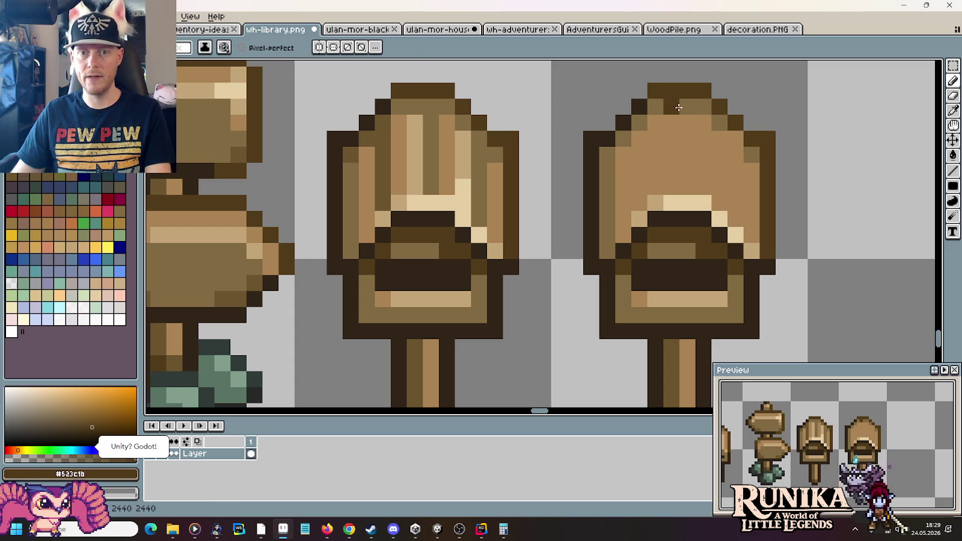
drag(655, 173, 655, 107)
click(655, 204)
Step: Add more dark plank lines and a dark left column, and turn the cream block tan #c5a678
mouse_move(704, 203)
mouse_down()
mouse_move(704, 137)
mouse_move(736, 235)
mouse_up()
click(644, 233)
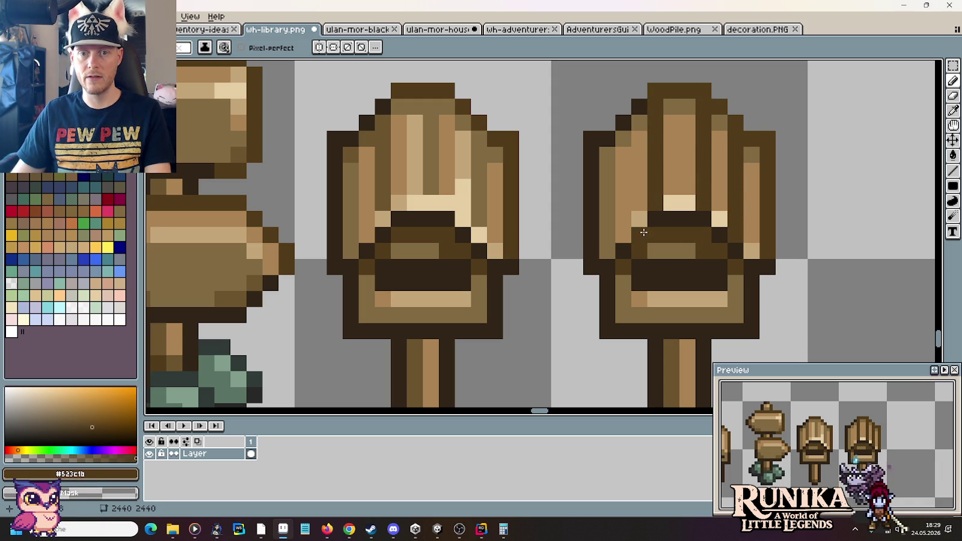
drag(623, 235, 623, 139)
key(i)
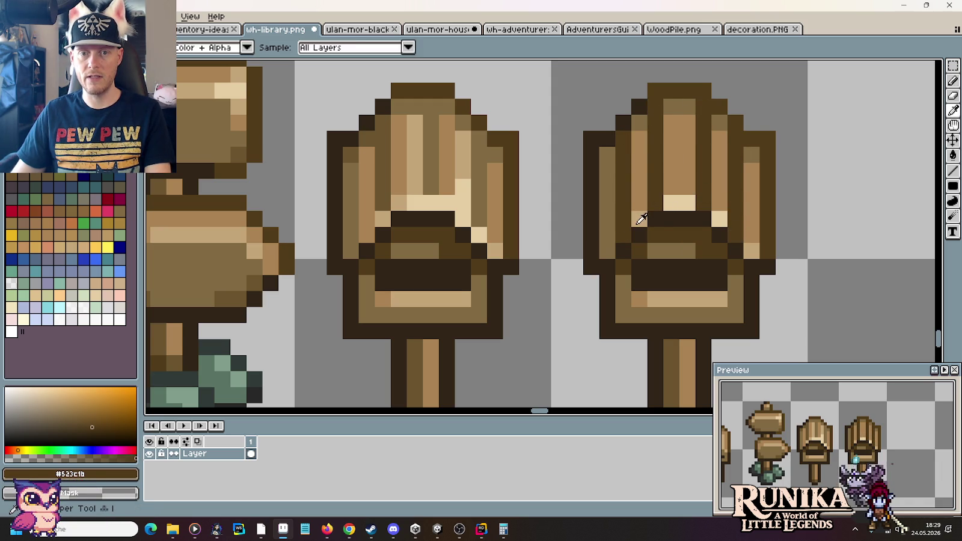
click(639, 221)
key(b)
drag(671, 203, 688, 202)
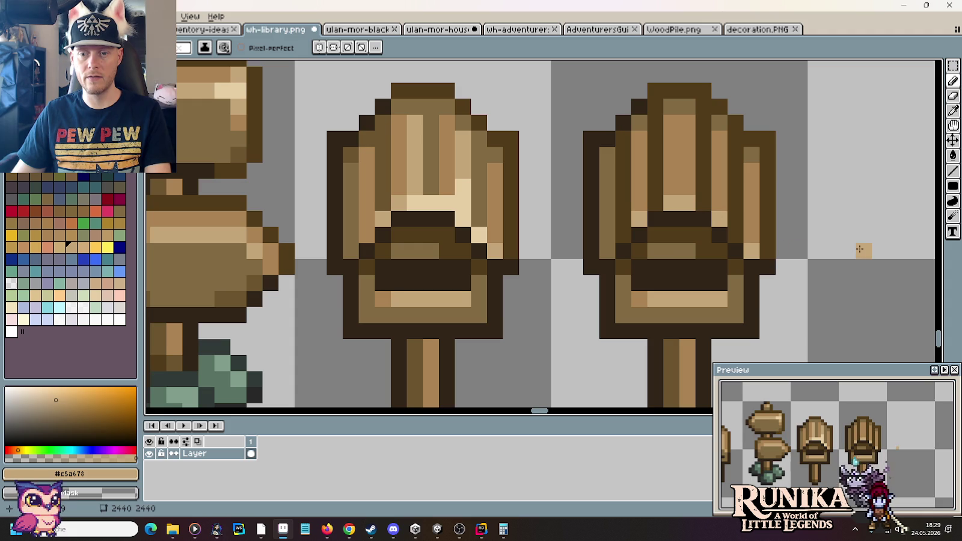
Step: Draw a darkest brown #312517 line and a mid-brown column, and lighten the board's left side
scroll(860, 249, down, 3)
scroll(858, 245, down, 1)
drag(857, 245, 808, 223)
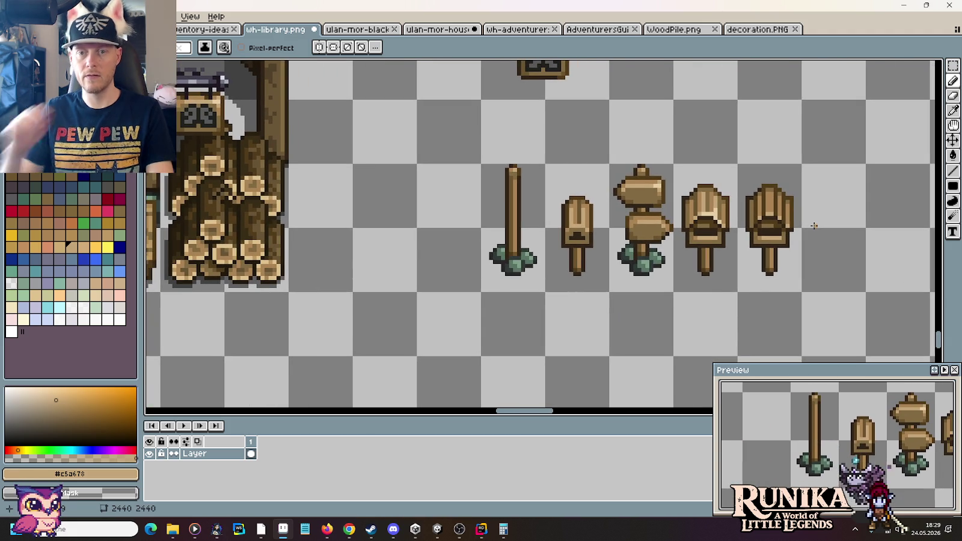
scroll(814, 225, up, 3)
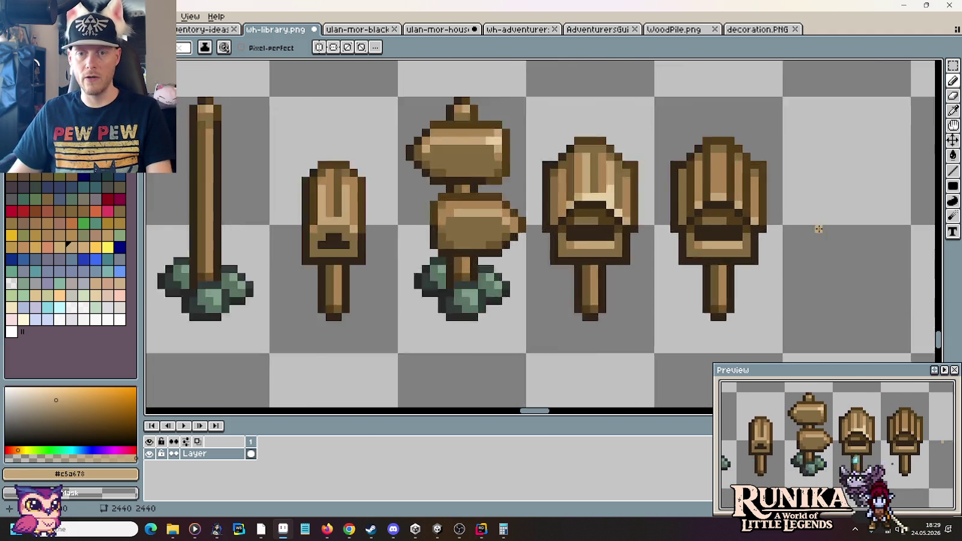
scroll(818, 229, up, 1)
alt+click(637, 205)
mouse_move(626, 198)
mouse_down()
mouse_move(625, 133)
mouse_move(636, 169)
mouse_up()
alt+click(636, 130)
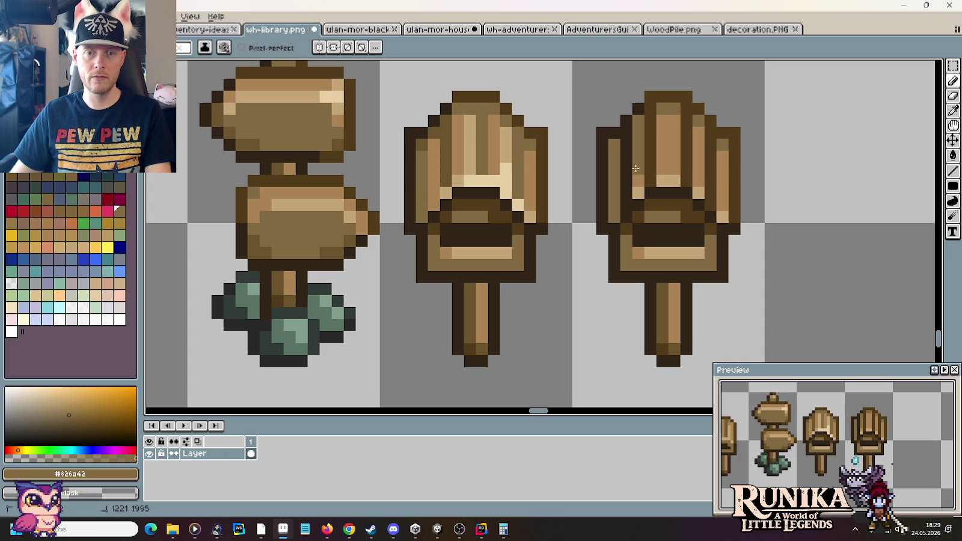
alt+click(677, 155)
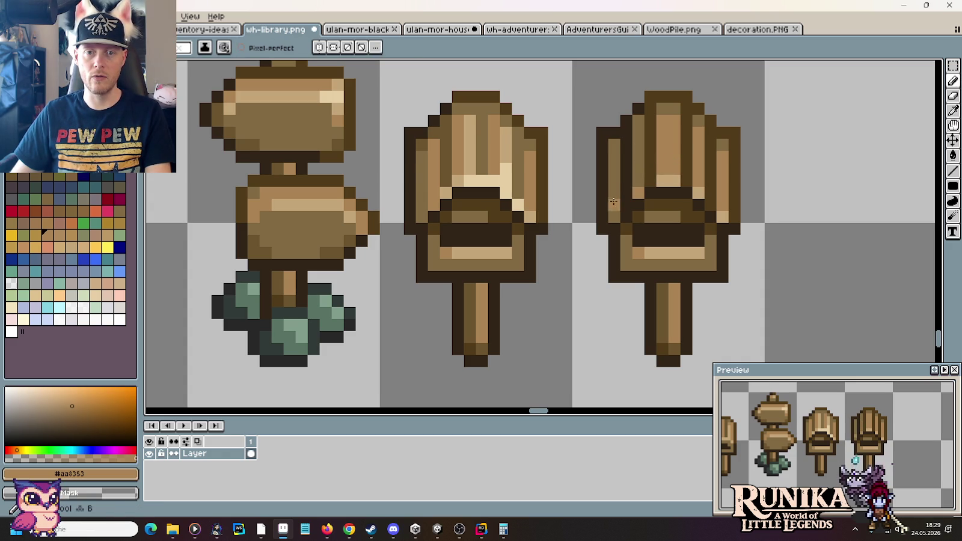
drag(615, 205, 614, 180)
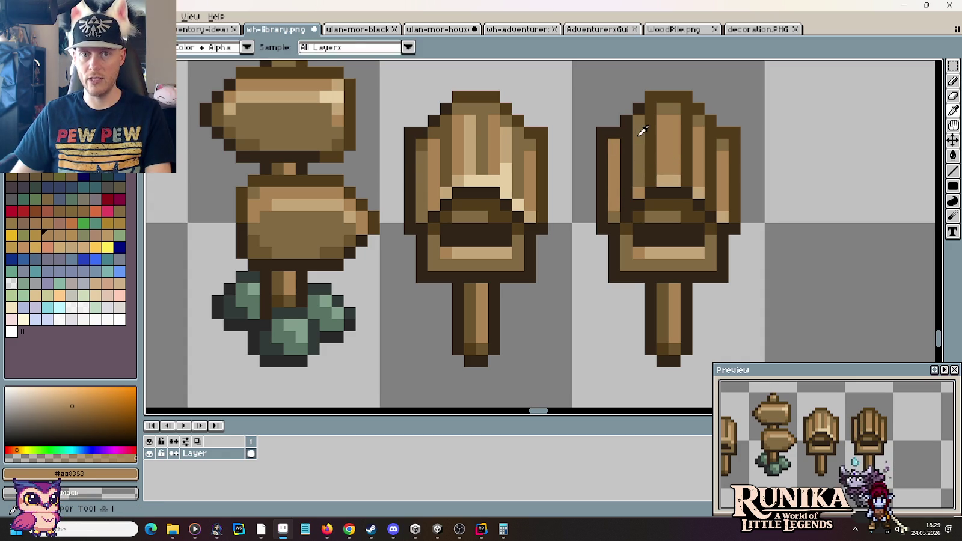
Step: Repaint the left column darker brown and add a pale tan highlight stripe on the right
alt+click(611, 147)
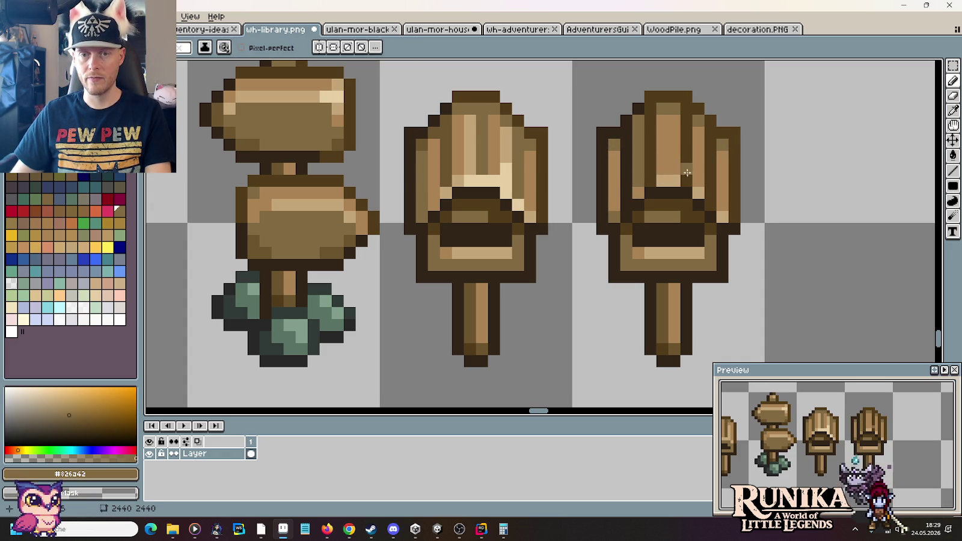
drag(614, 156, 613, 200)
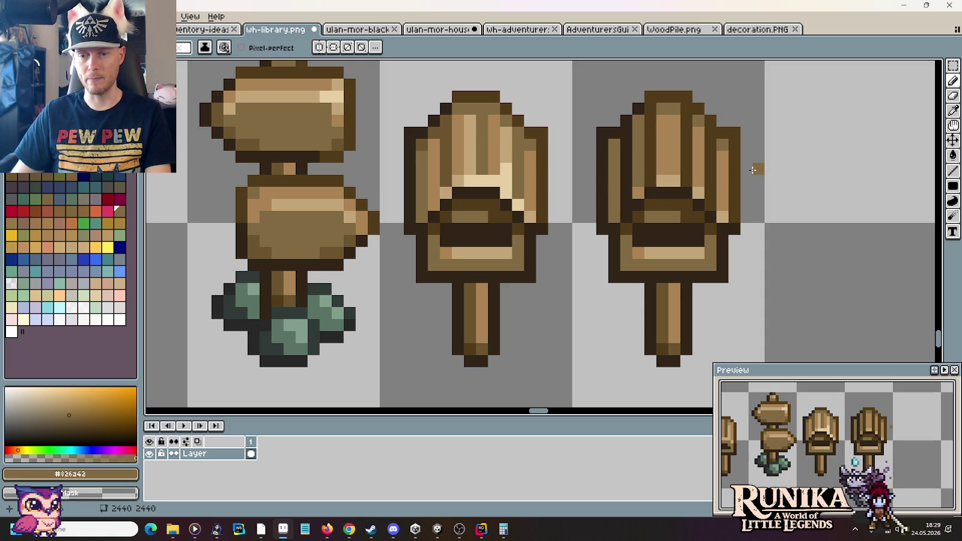
alt+click(670, 180)
mouse_move(674, 149)
mouse_down()
mouse_move(674, 129)
mouse_move(674, 170)
mouse_up()
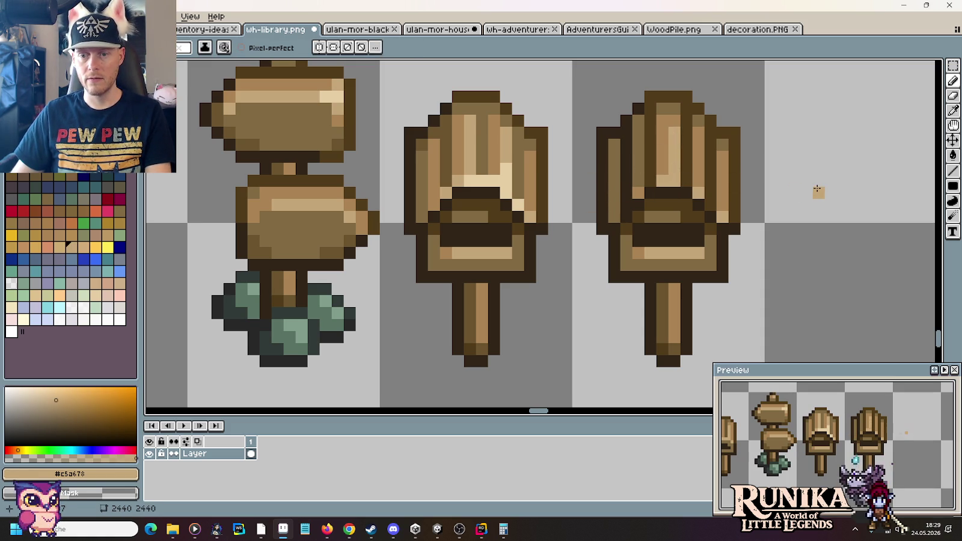
scroll(817, 189, down, 3)
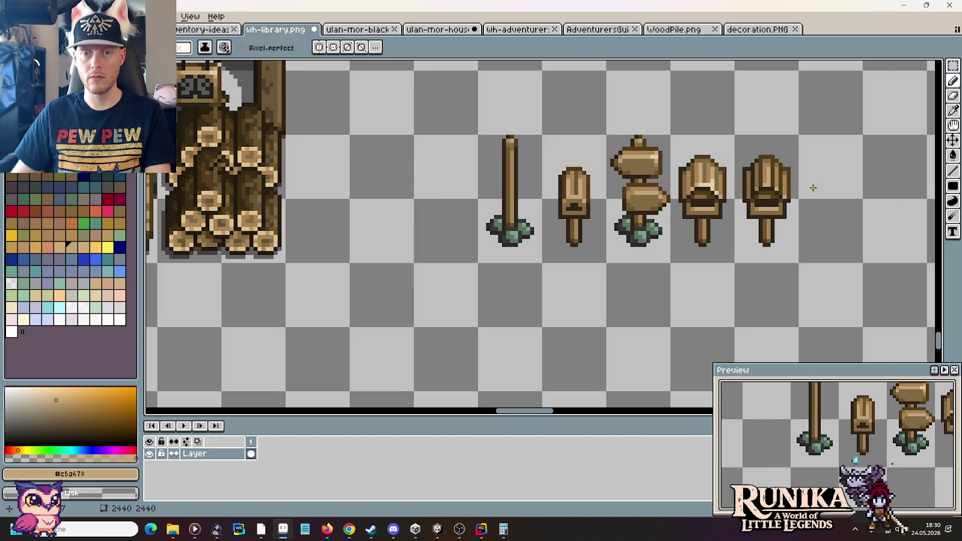
scroll(813, 188, up, 2)
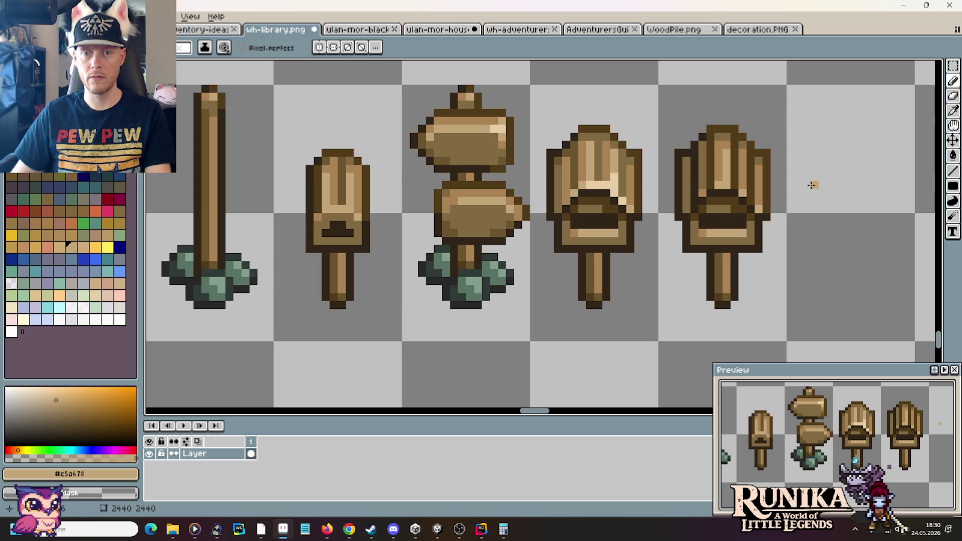
scroll(813, 185, down, 2)
scroll(812, 185, down, 2)
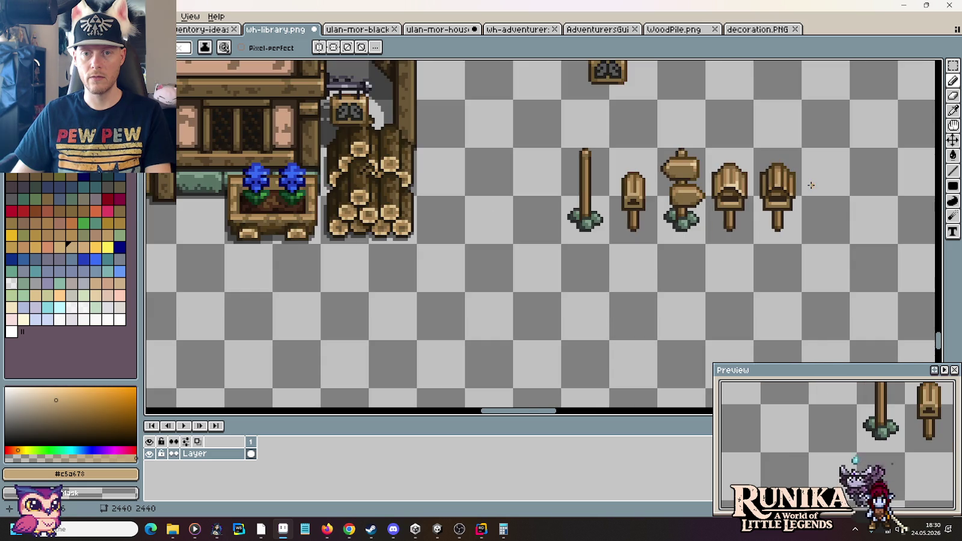
scroll(812, 185, up, 3)
scroll(813, 185, up, 1)
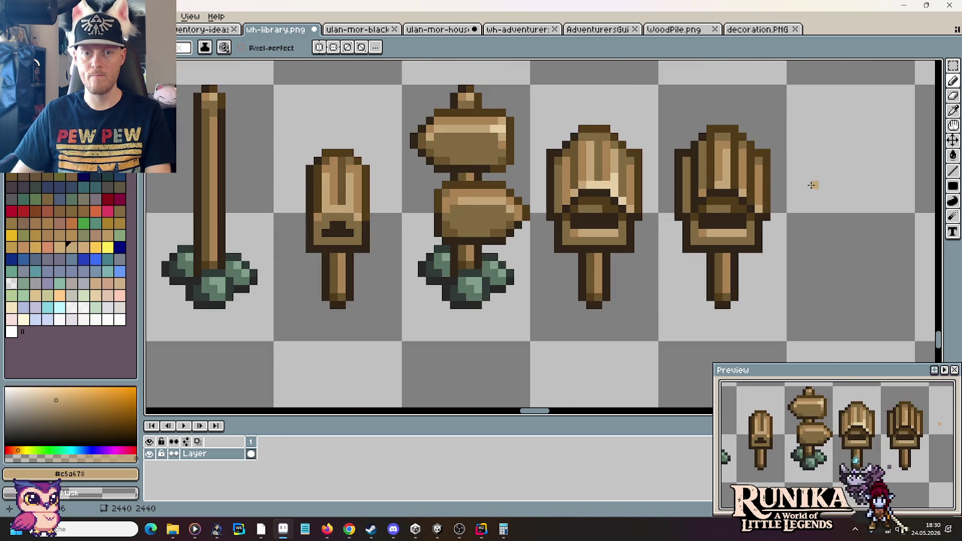
scroll(813, 185, up, 1)
alt+click(751, 236)
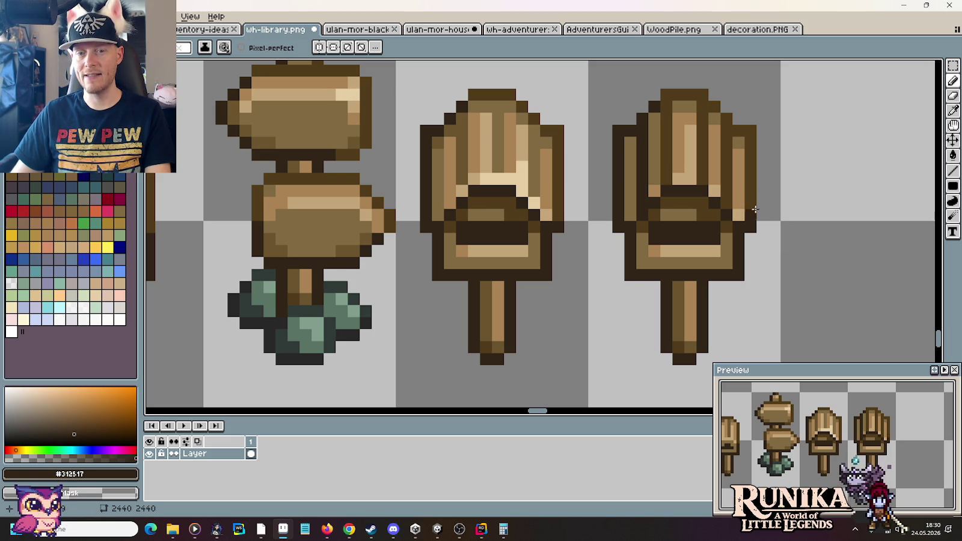
alt+click(655, 191)
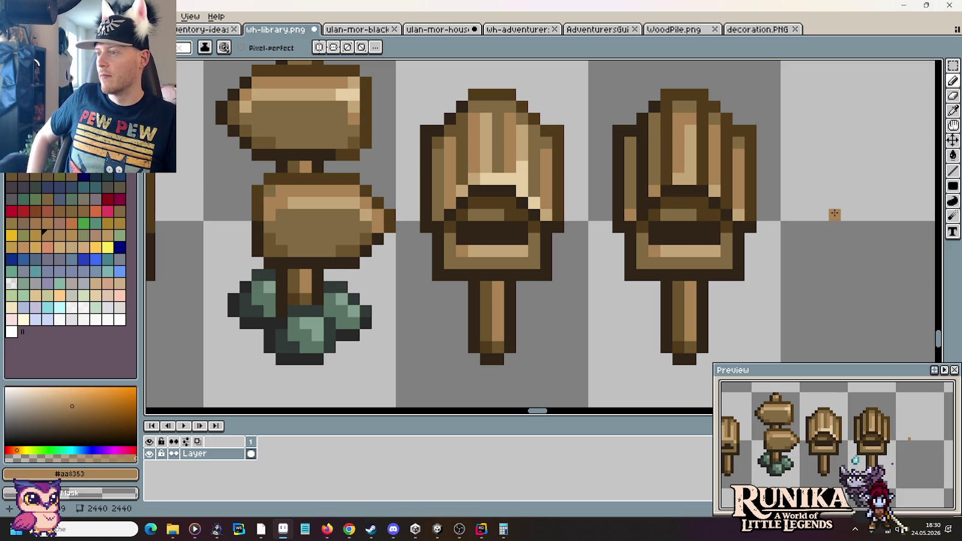
scroll(835, 214, up, 1)
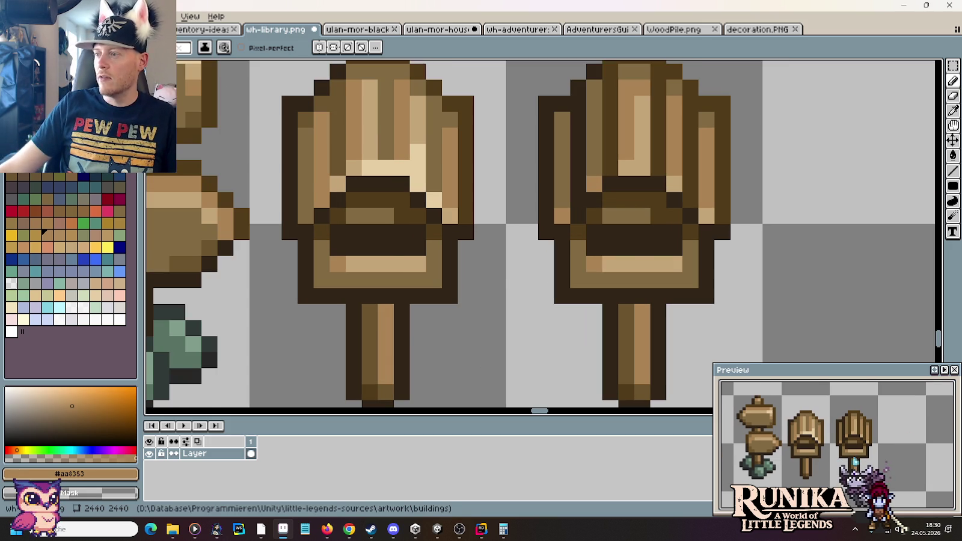
scroll(920, 199, down, 1)
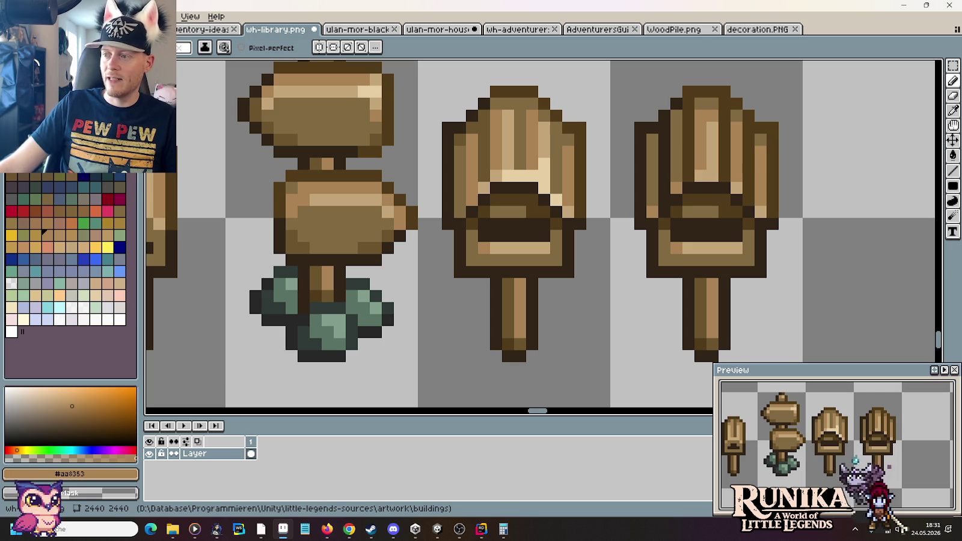
click(809, 175)
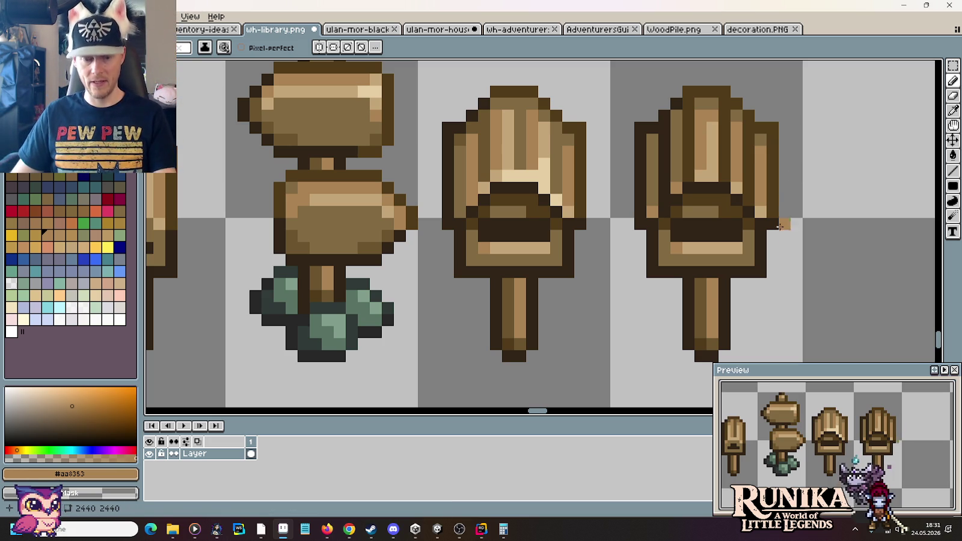
Step: Shade the post just under the rightmost signpost's board with dark brown #523c1b
key(i)
click(731, 204)
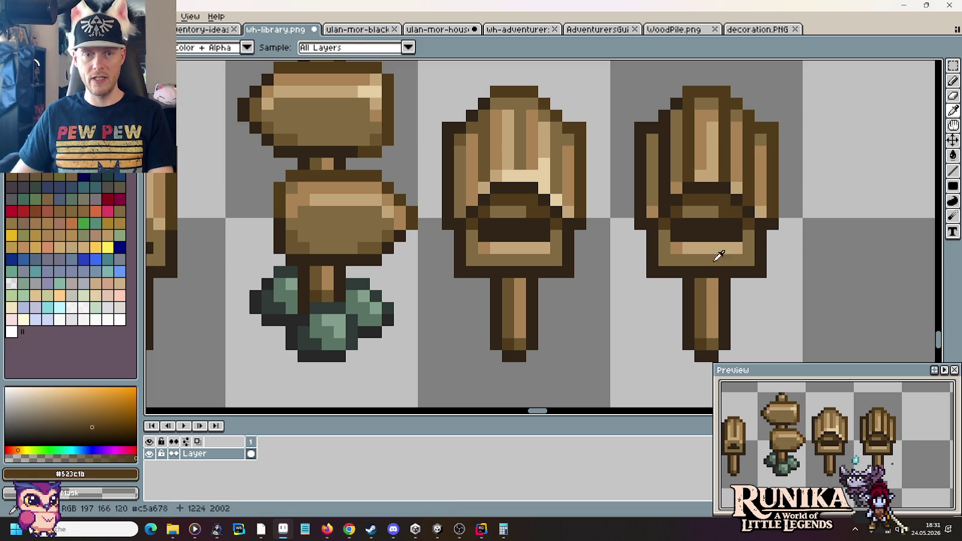
key(b)
drag(701, 287, 712, 295)
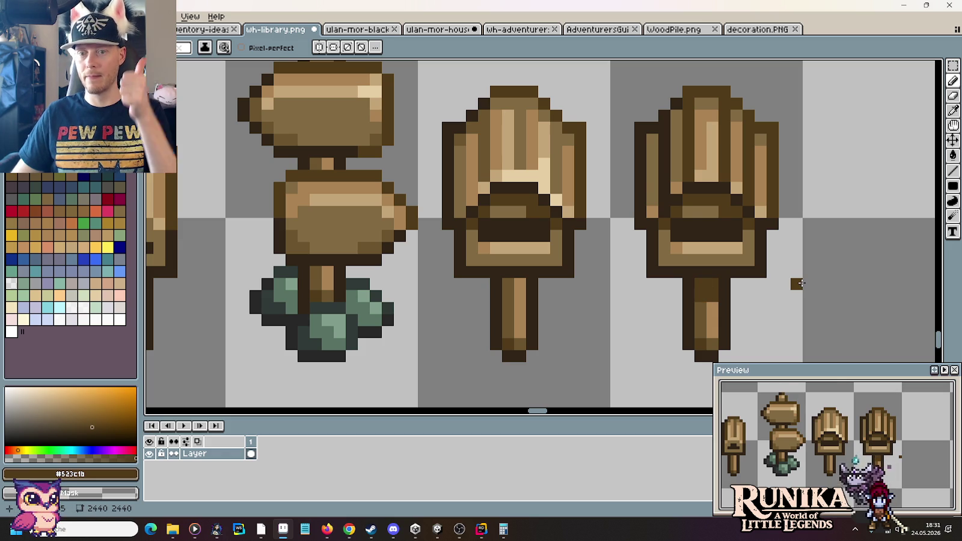
Step: Zoom out and move the red-haired character sprite next to the signpost row
scroll(802, 283, down, 3)
scroll(743, 270, down, 1)
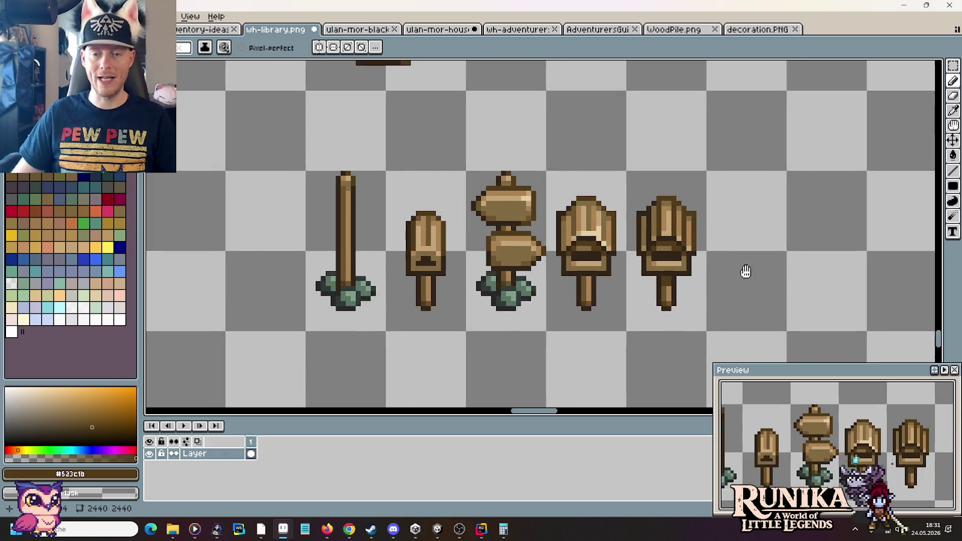
scroll(730, 253, down, 2)
scroll(733, 253, down, 1)
key(m)
mouse_move(164, 107)
mouse_down()
mouse_move(255, 248)
mouse_move(866, 414)
mouse_move(836, 253)
mouse_up()
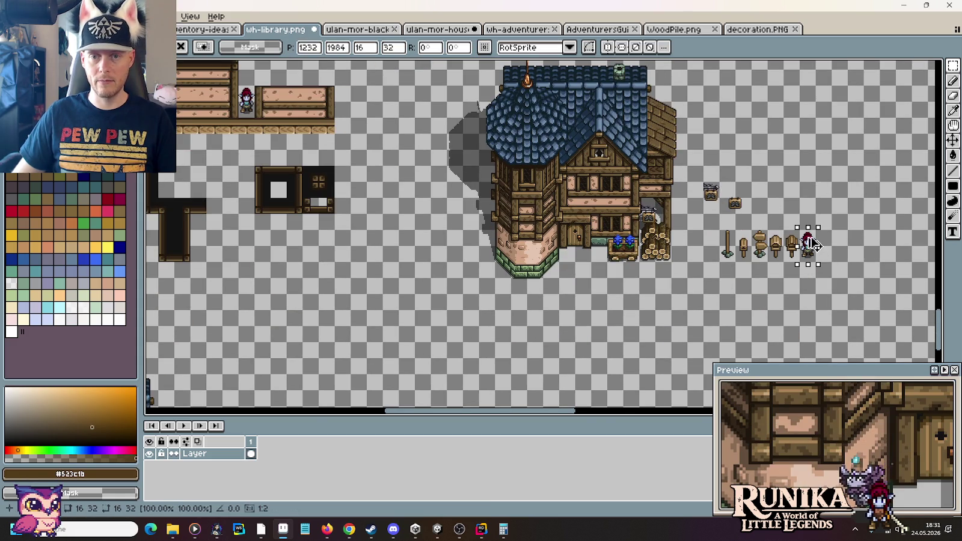
Step: Nudge the signpost left of the character up a pixel, undoing a stray post extension
scroll(839, 255, up, 3)
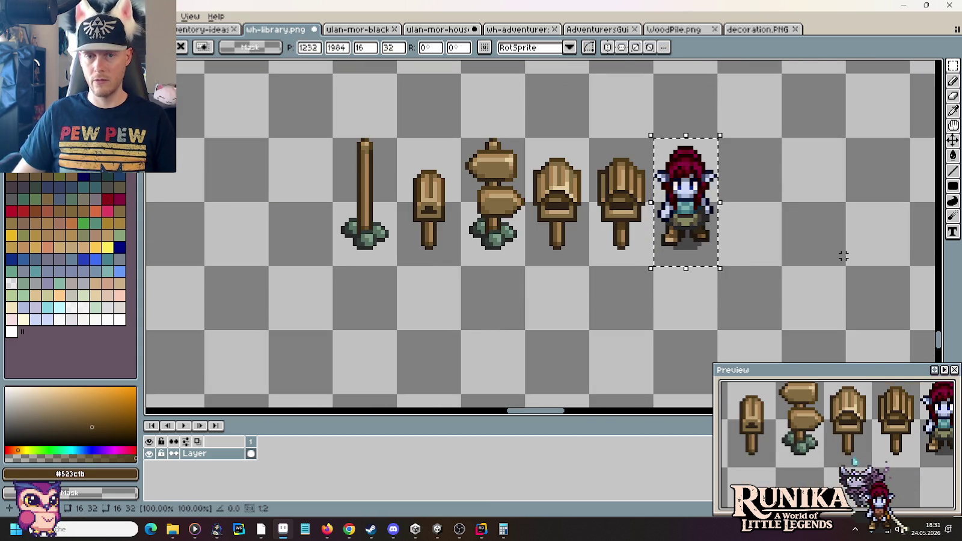
click(611, 252)
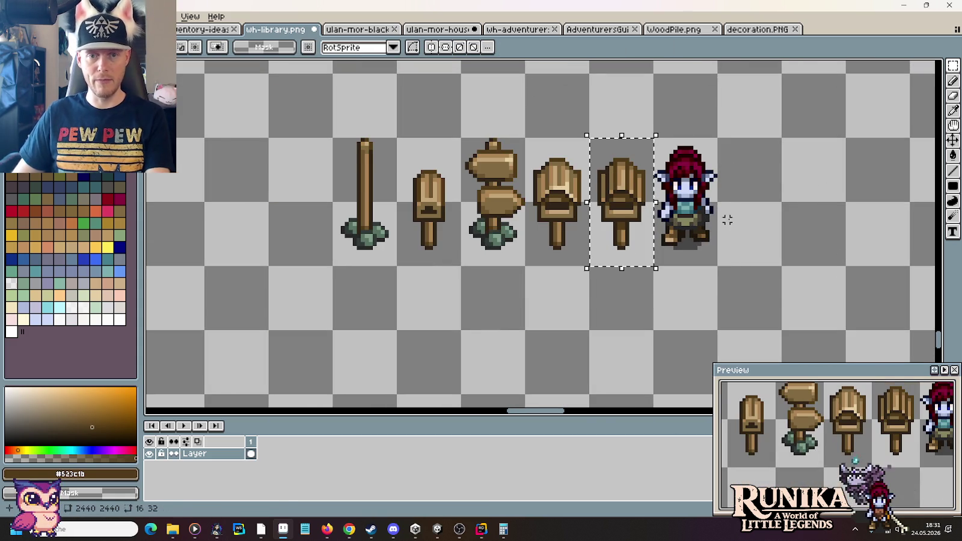
key(Up)
key(Up)
key(ctrl+d)
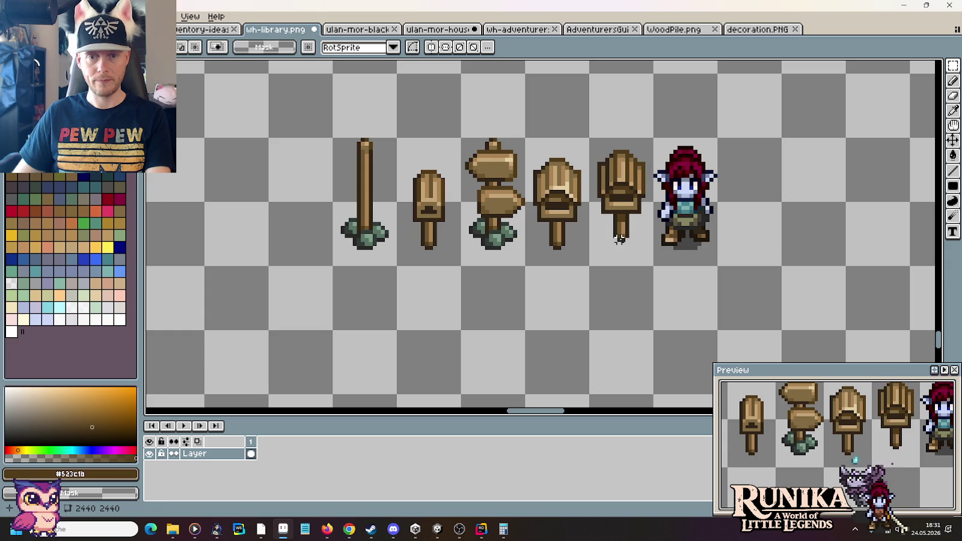
drag(620, 240, 622, 262)
key(ctrl+z)
Step: Place a copy of the last shield signpost to the right of the character
scroll(625, 240, up, 1)
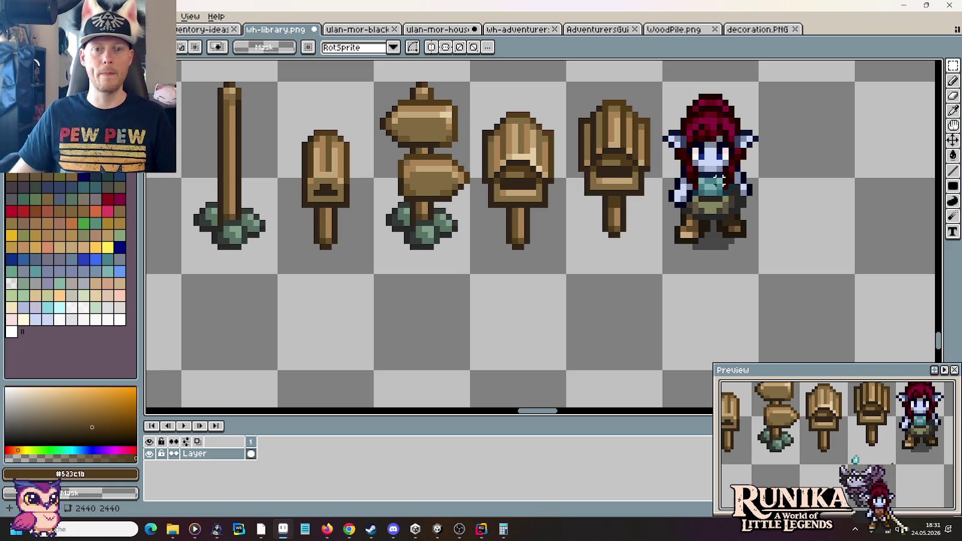
mouse_move(635, 246)
mouse_down()
mouse_move(622, 140)
mouse_move(812, 154)
mouse_up()
drag(881, 172, 850, 188)
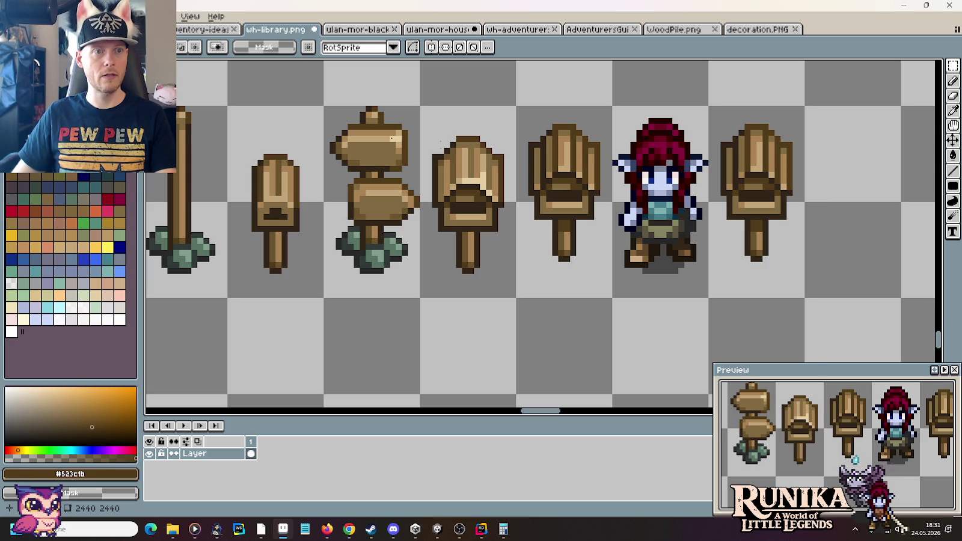
drag(730, 164, 789, 204)
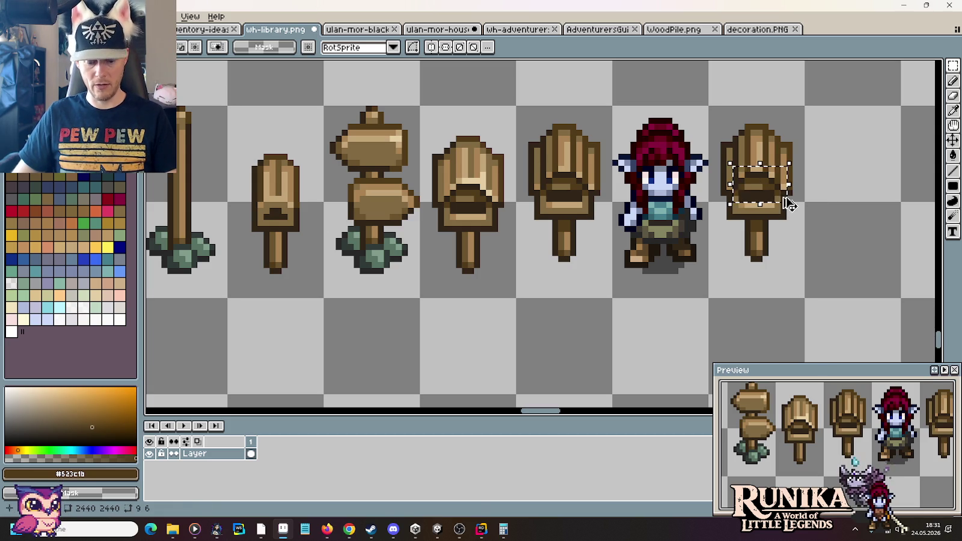
key(ctrl+n)
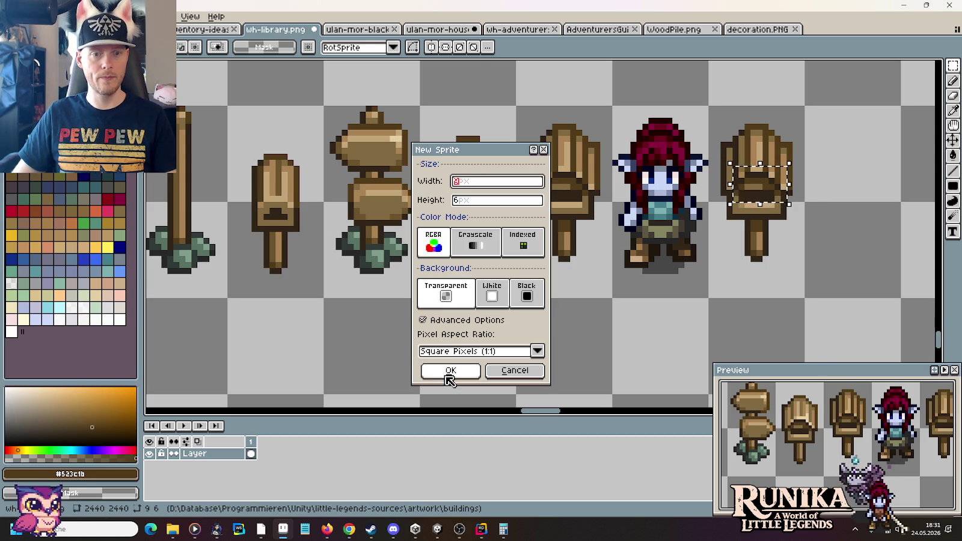
Step: Discard the new blank sprite and open the colour palette reference sheet from the artwork folder
click(446, 372)
click(873, 30)
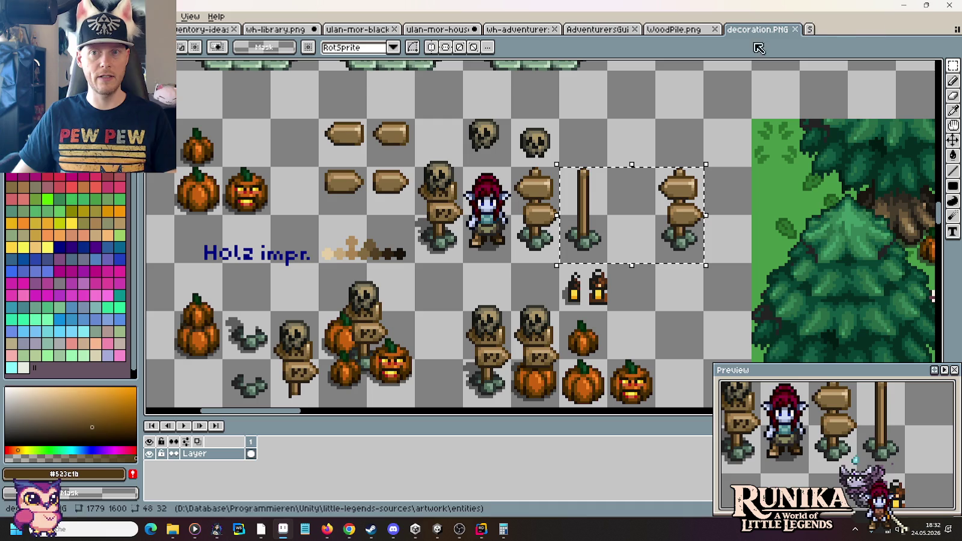
key(ctrl+o)
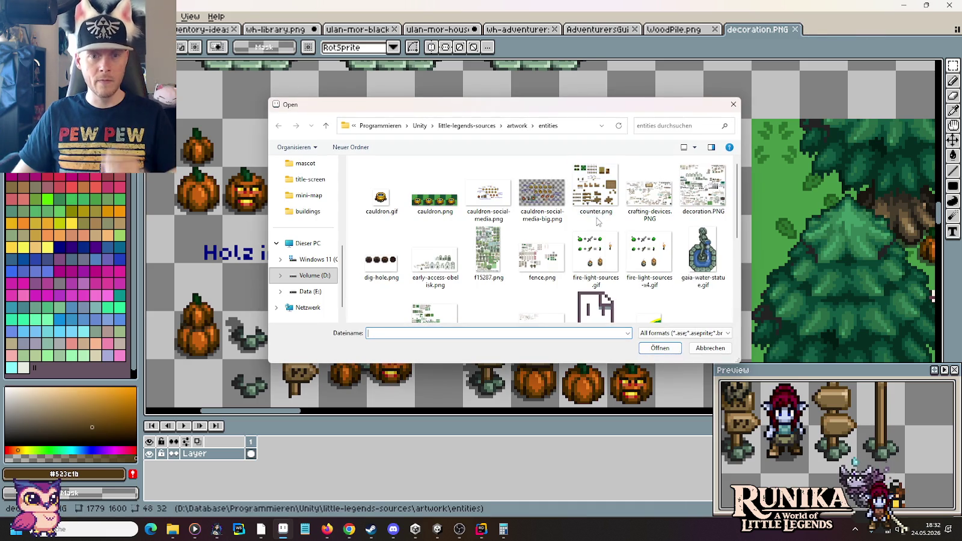
click(517, 125)
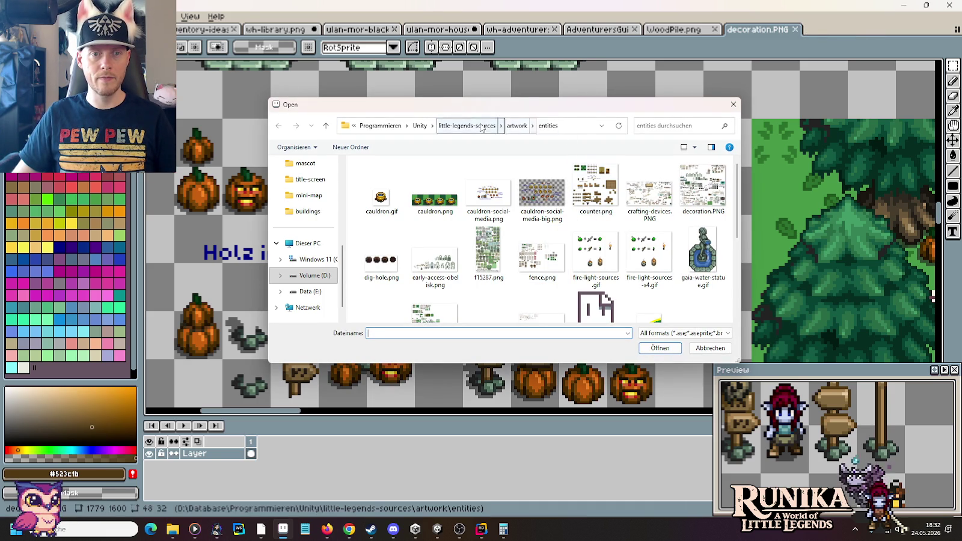
scroll(588, 274, down, 2)
double_click(588, 273)
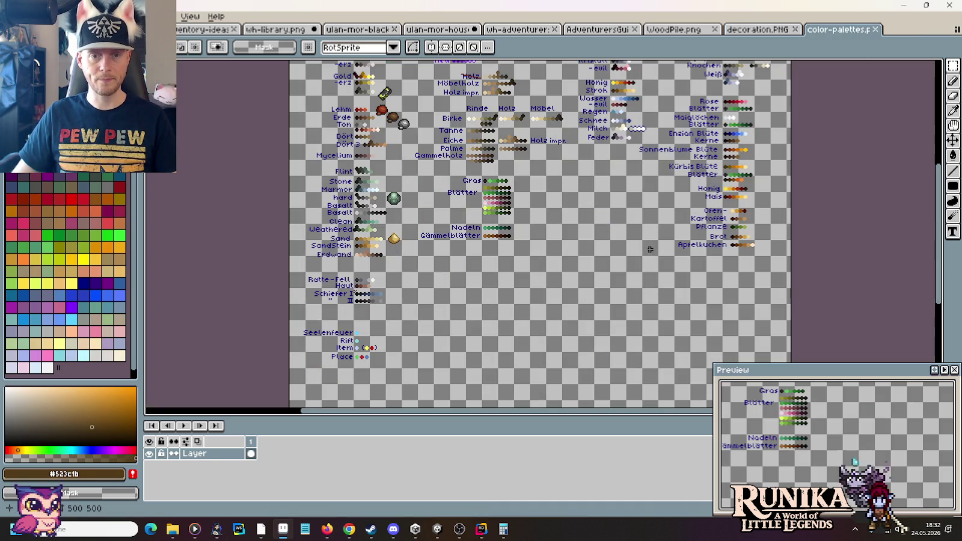
Step: Discard an accidental paste on the palette sheet, restoring the palette unchanged
scroll(493, 182, up, 3)
scroll(496, 241, up, 1)
scroll(500, 264, up, 1)
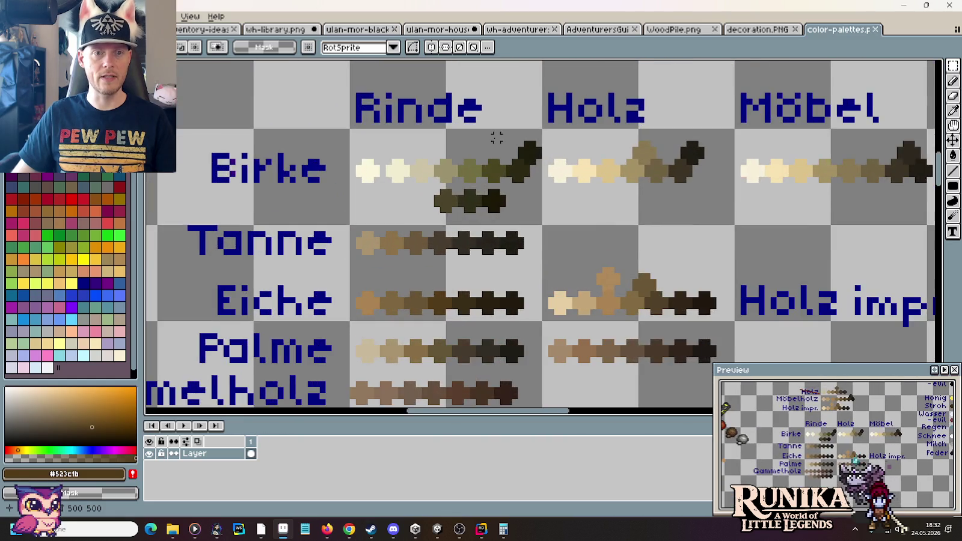
scroll(499, 279, up, 2)
scroll(500, 280, up, 3)
key(ctrl+v)
mouse_move(542, 236)
mouse_down()
mouse_move(157, 231)
mouse_move(639, 203)
mouse_move(624, 210)
mouse_move(644, 154)
mouse_move(730, 133)
mouse_move(668, 101)
mouse_up()
key(Escape)
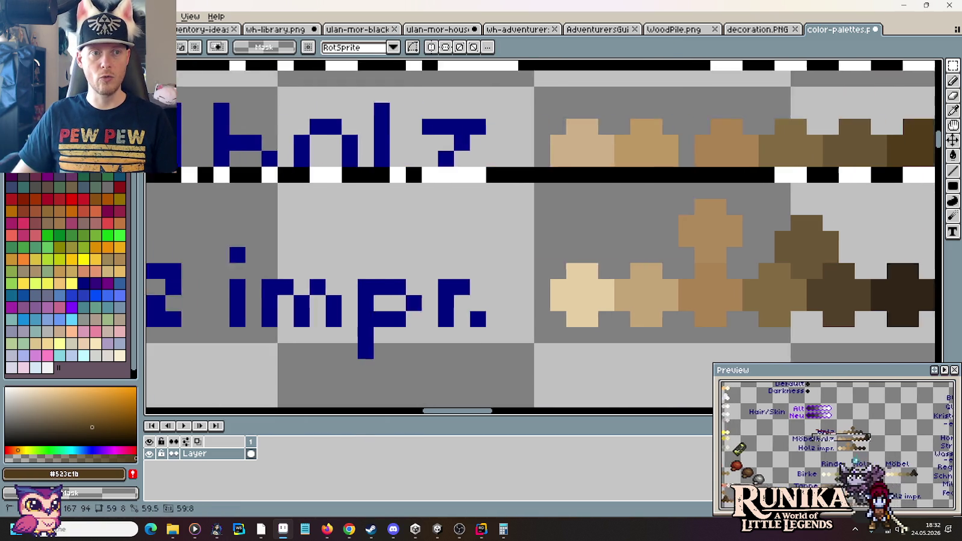
Step: Select the Möbelholz label and swatches, then switch to the ulan-mor-houses buildings sheet
mouse_move(794, 166)
mouse_down()
mouse_move(148, 256)
mouse_move(248, 163)
mouse_up()
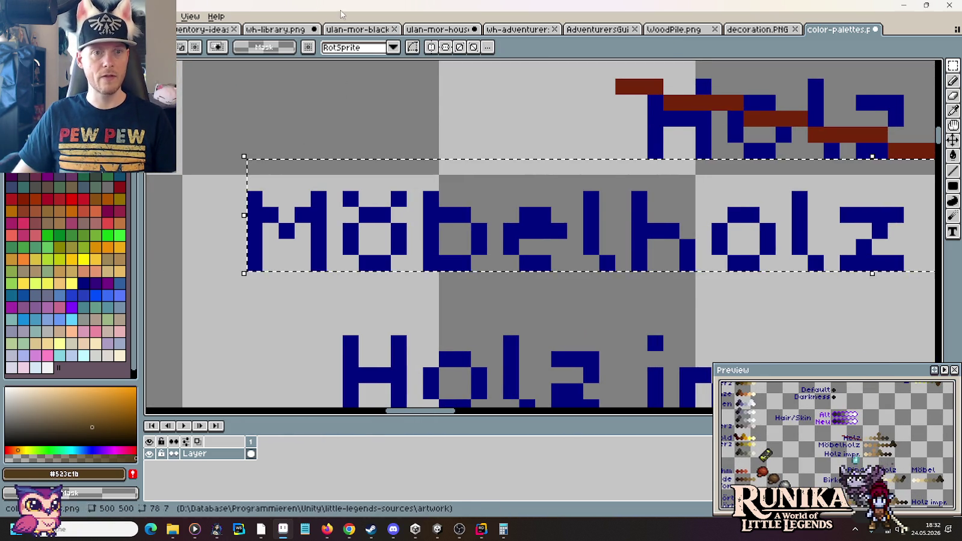
click(283, 31)
click(437, 29)
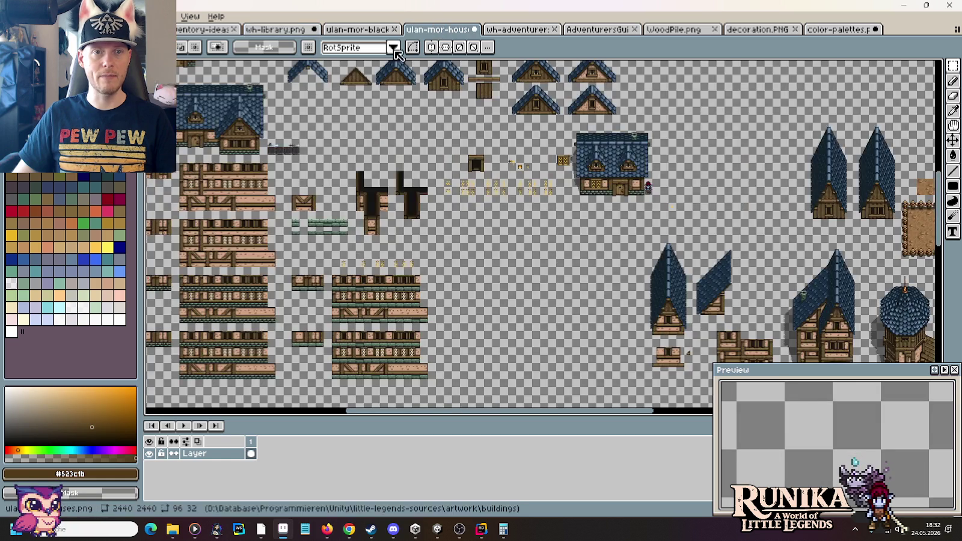
Step: Paste the Möbelholz palette row into wh-library.png above the chairs and commit it
click(284, 31)
mouse_move(848, 193)
mouse_down()
mouse_move(627, 163)
mouse_move(634, 217)
mouse_move(485, 149)
mouse_up()
key(ctrl+v)
key(Return)
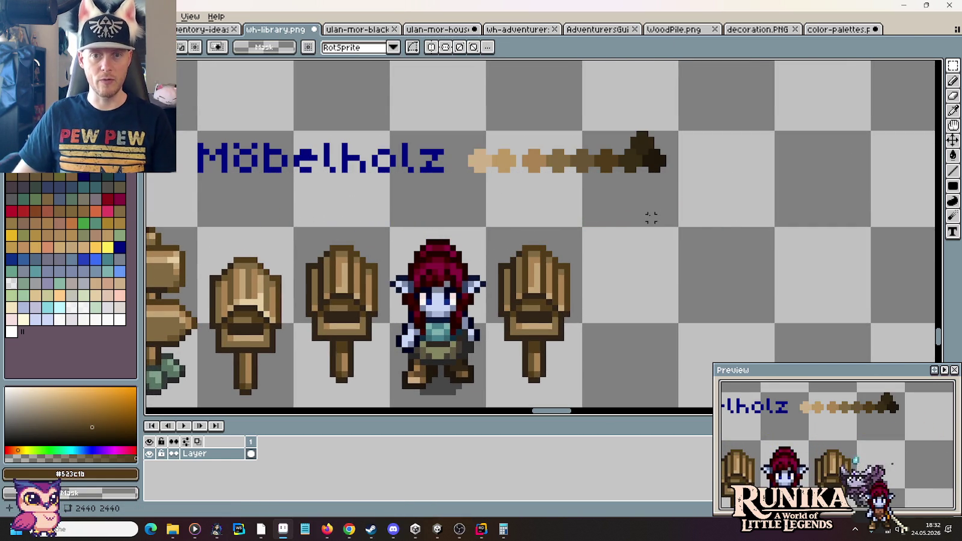
Step: With the pencil in the darkest wood brown, darken the chair leg, seat bottom, back and inner edge
key(b)
alt+click(655, 161)
scroll(562, 296, down, 1)
scroll(561, 296, up, 3)
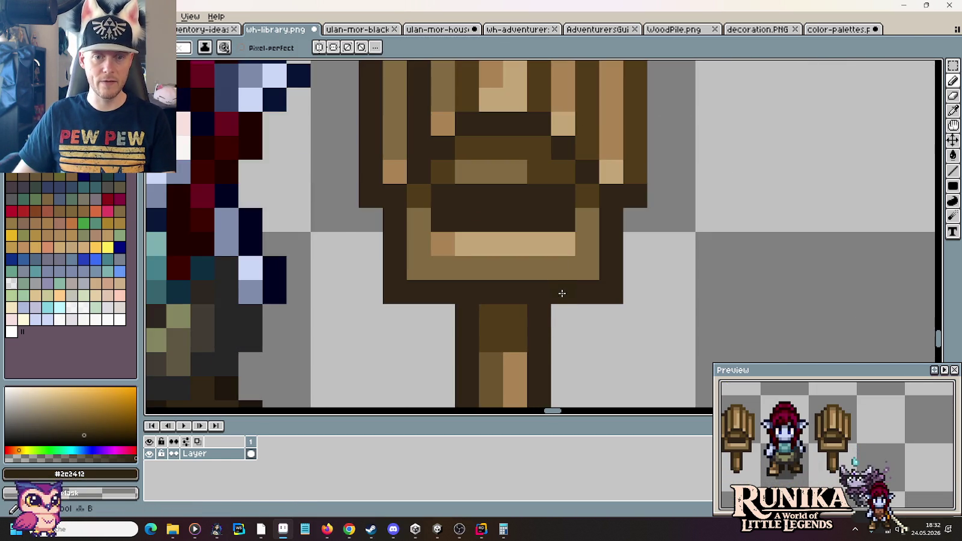
scroll(561, 296, down, 2)
scroll(562, 296, down, 1)
alt+click(667, 114)
scroll(559, 316, up, 2)
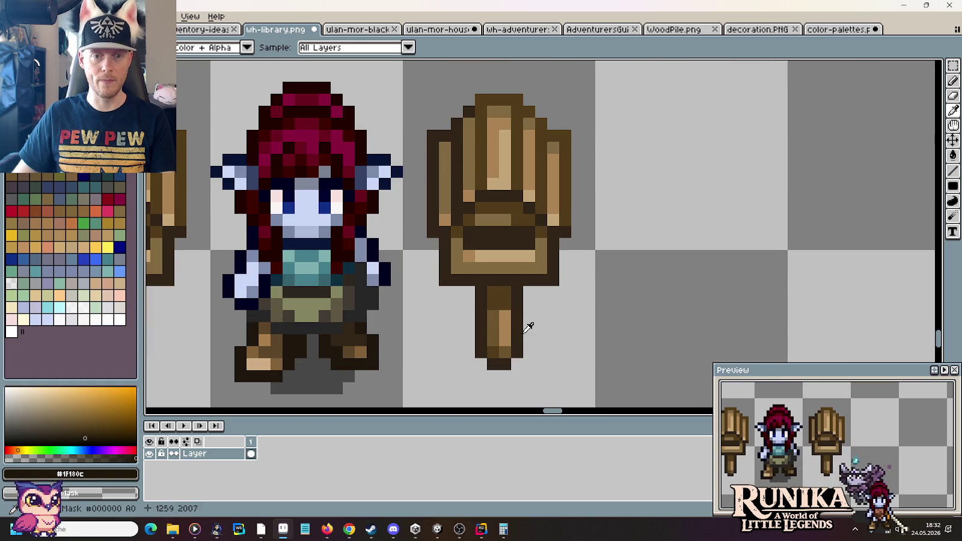
drag(482, 295, 480, 345)
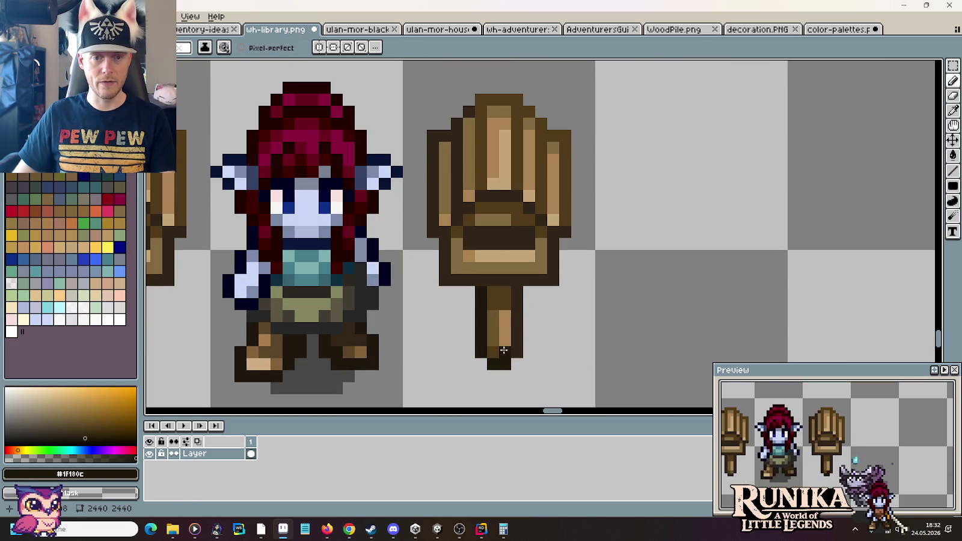
drag(548, 280, 446, 273)
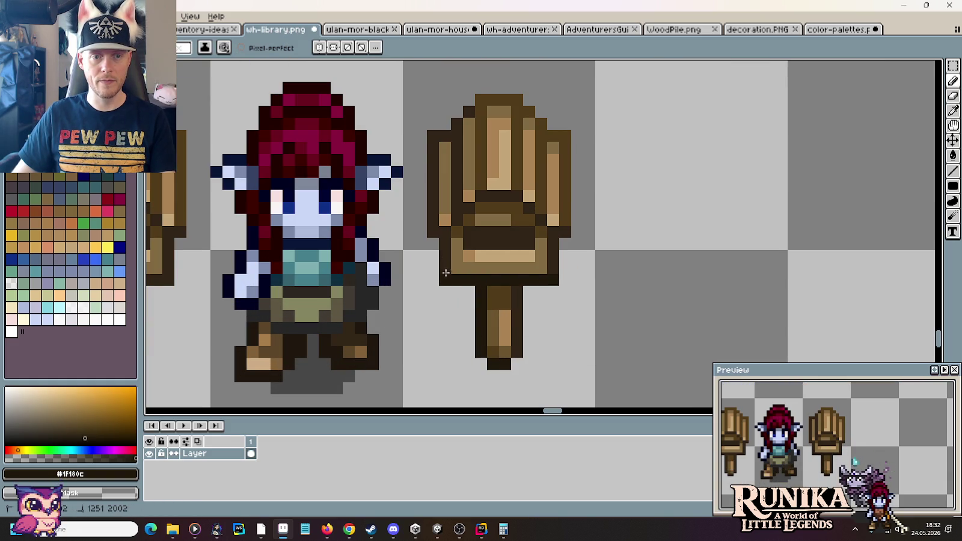
mouse_move(446, 233)
mouse_down()
mouse_move(433, 214)
mouse_move(433, 151)
mouse_move(446, 135)
mouse_up()
drag(457, 218, 502, 196)
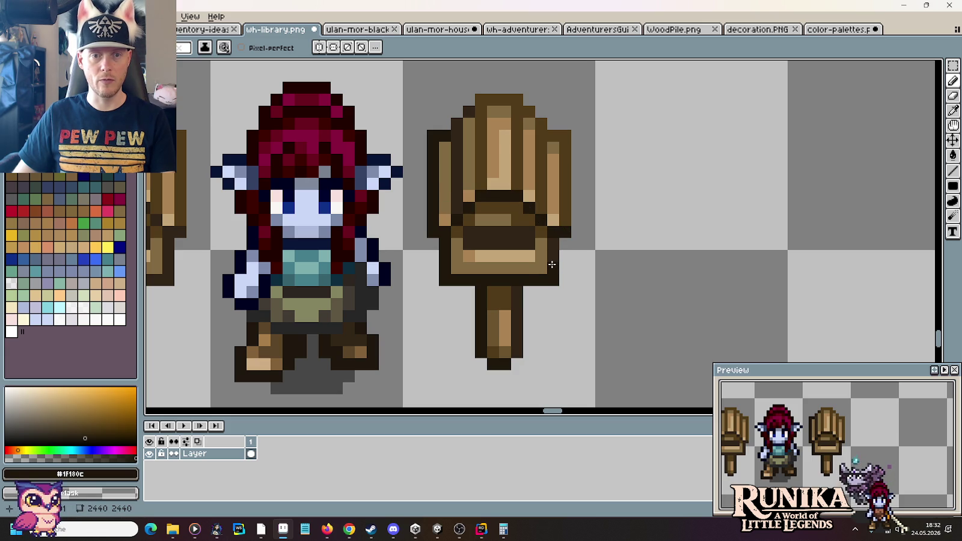
Step: Retone the inner seat-back, left outline and seat-bottom edges in the chair's lighter outline brown
alt+click(550, 243)
mouse_move(541, 218)
mouse_down()
mouse_move(511, 196)
mouse_move(481, 196)
mouse_move(452, 221)
mouse_up()
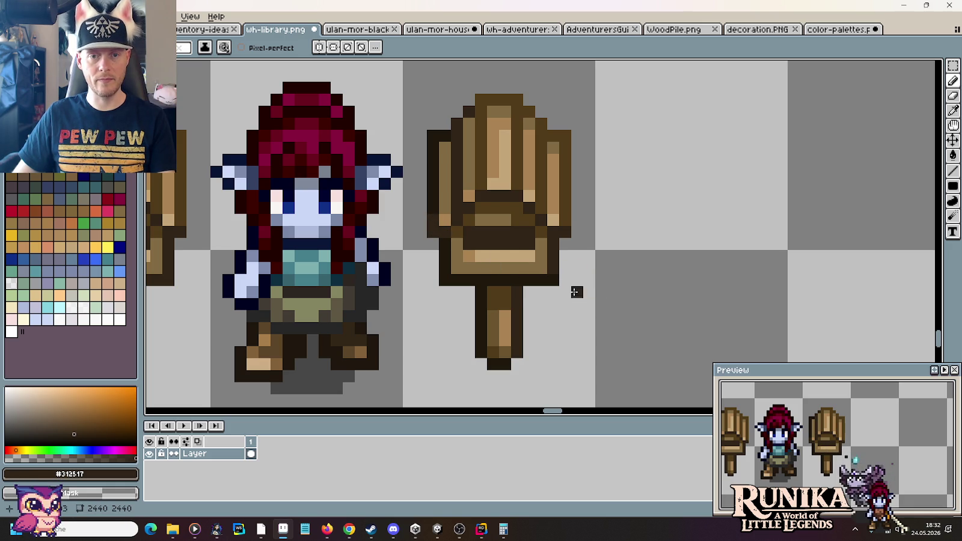
drag(433, 217, 430, 149)
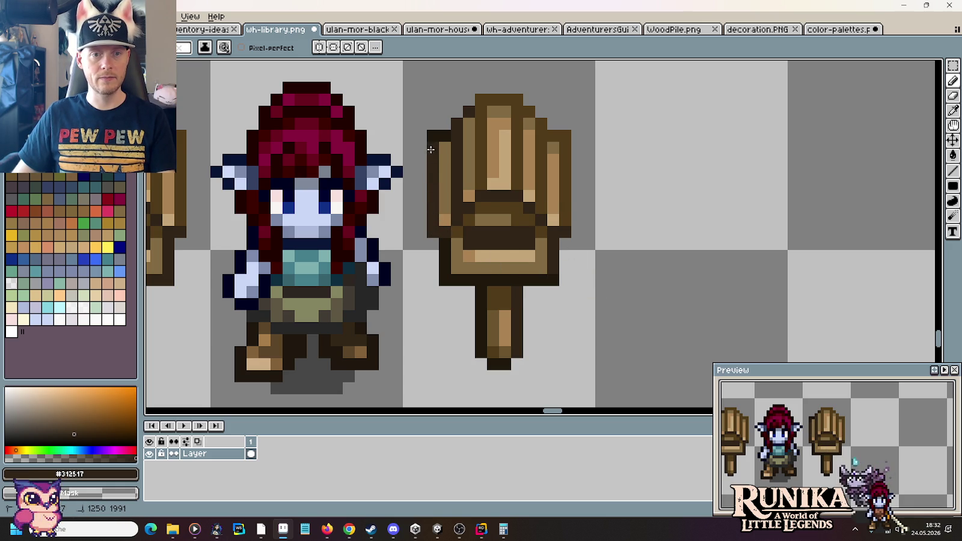
mouse_move(443, 279)
mouse_down()
mouse_move(490, 365)
mouse_move(501, 365)
mouse_up()
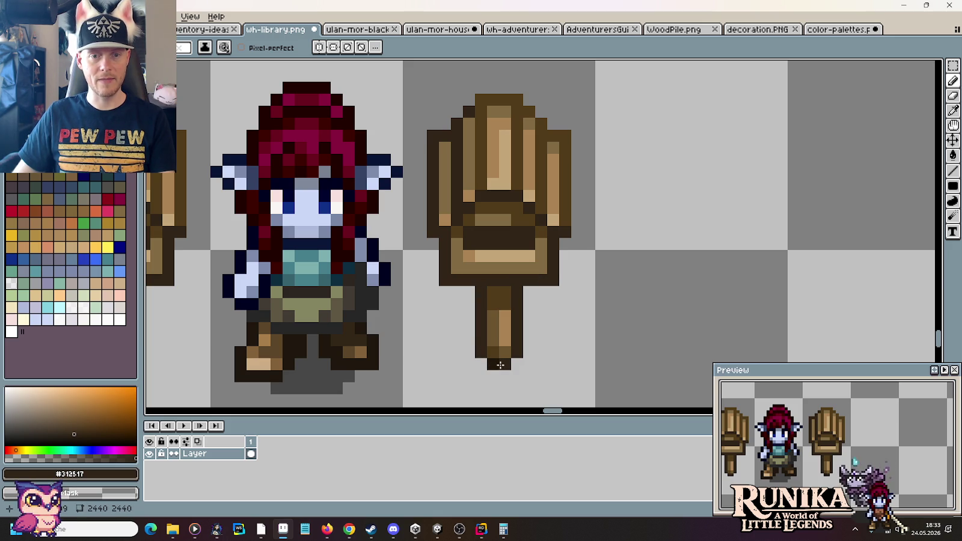
key(i)
click(499, 364)
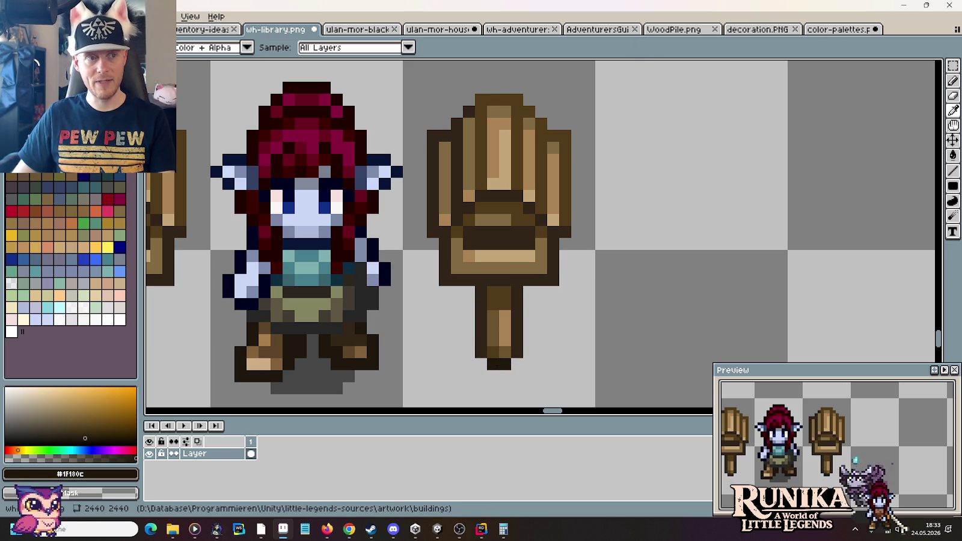
key(ctrl+o)
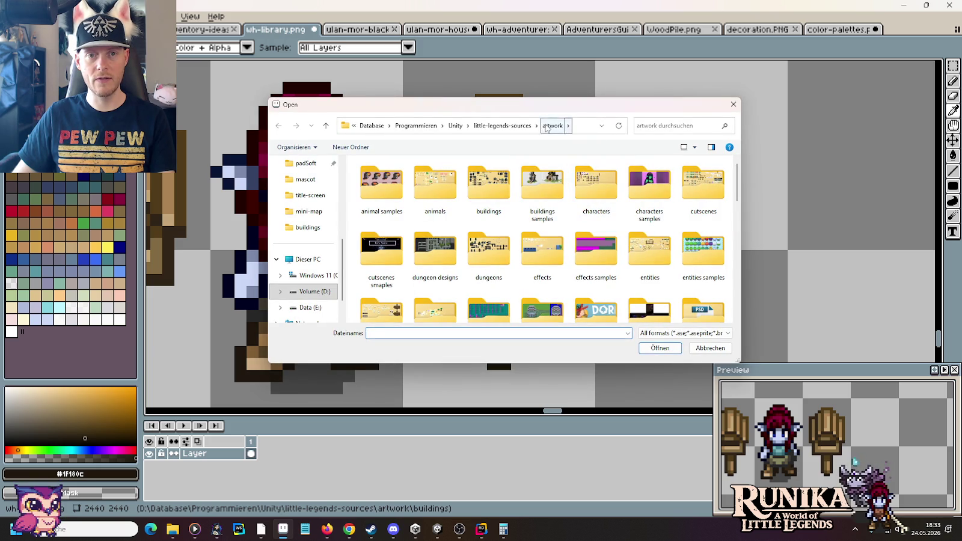
Step: Open crafting-devices.PNG from the entities folder and zoom in on a table leg
double_click(650, 247)
click(656, 199)
double_click(655, 199)
scroll(299, 289, up, 3)
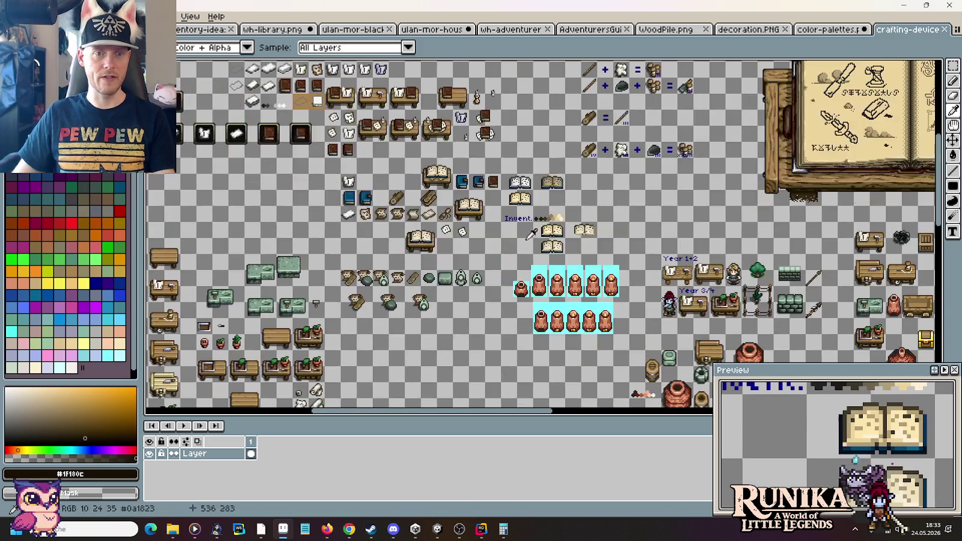
scroll(299, 289, up, 3)
scroll(392, 136, up, 2)
scroll(608, 305, up, 2)
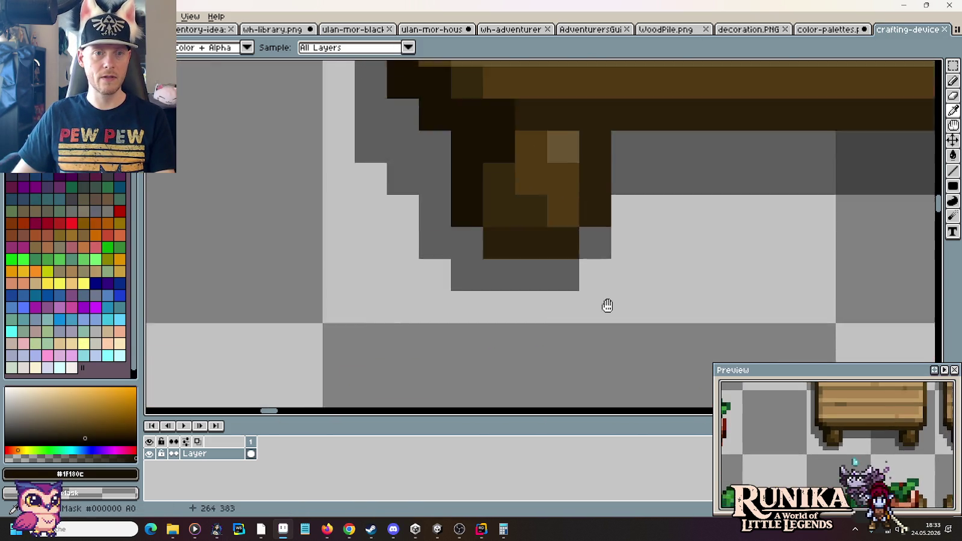
scroll(584, 213, up, 2)
scroll(577, 201, up, 1)
scroll(539, 245, up, 1)
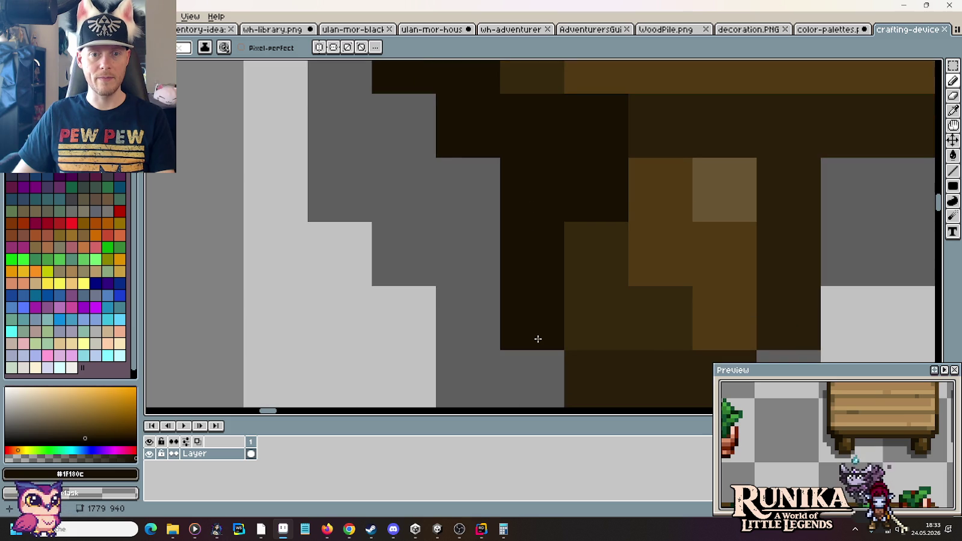
Step: Test one dark pixel on the table leg, then return to wh-library.png
click(597, 336)
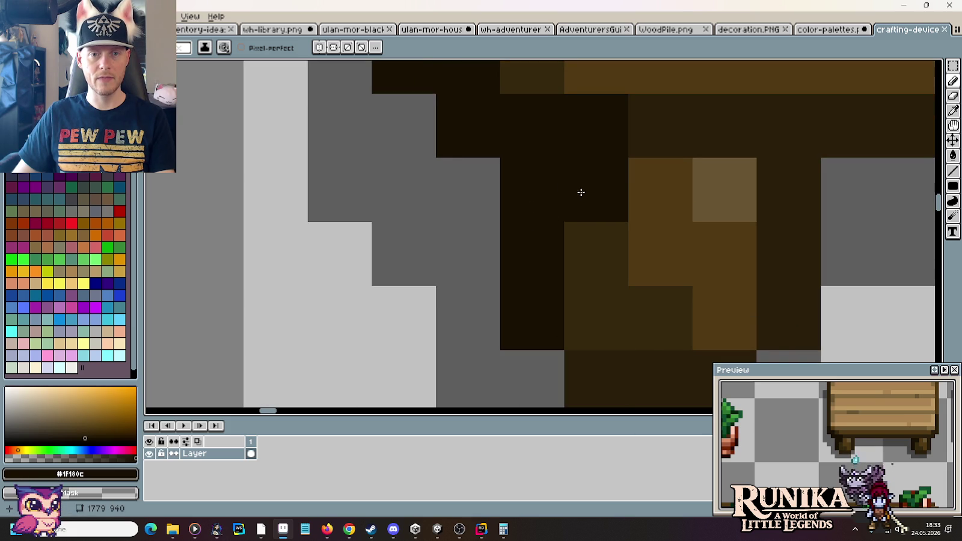
scroll(587, 193, down, 2)
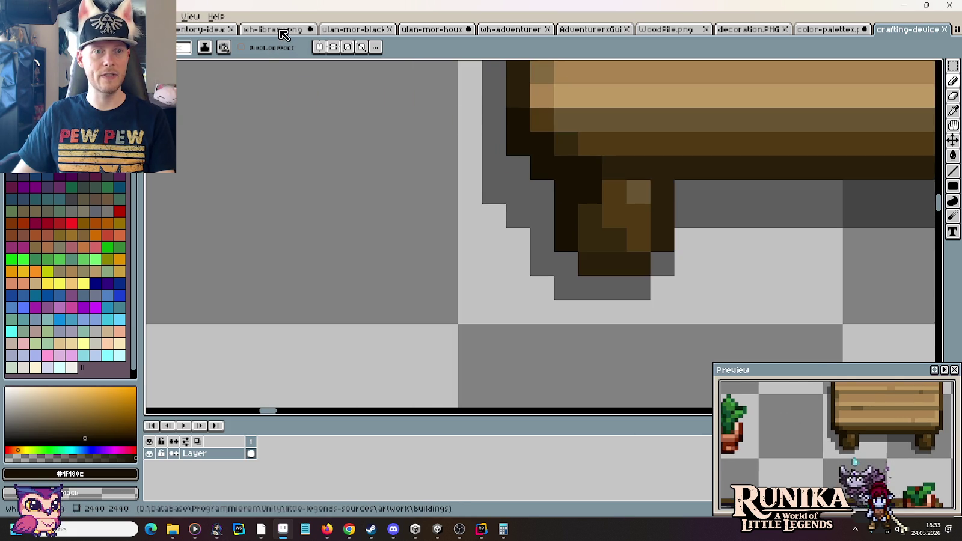
click(275, 30)
scroll(473, 343, up, 1)
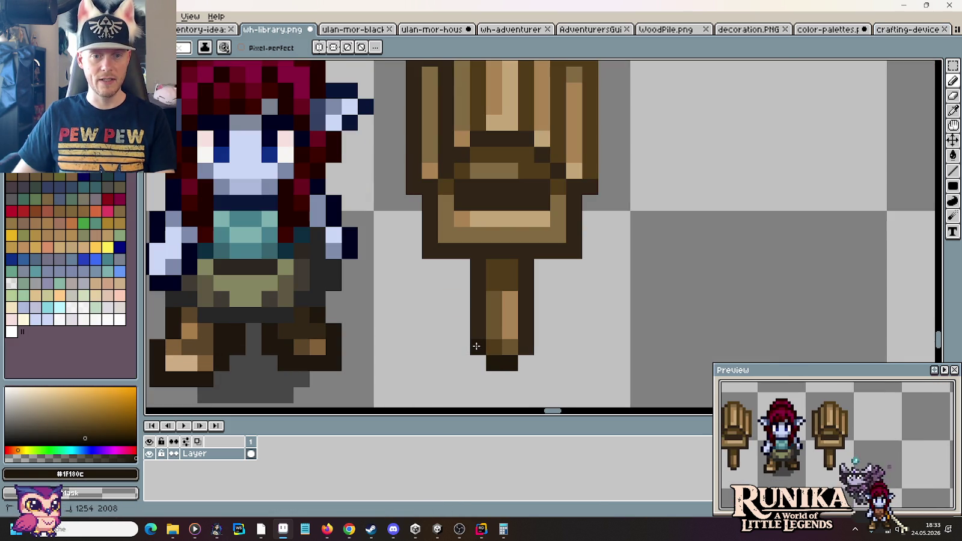
Step: Darken the chair leg's left column and the seat's bottom and left outline, then eyedrop the outline brown
drag(476, 347, 479, 269)
mouse_move(558, 255)
mouse_down()
mouse_move(430, 251)
mouse_move(430, 205)
mouse_move(486, 301)
mouse_move(429, 279)
mouse_move(426, 188)
mouse_up()
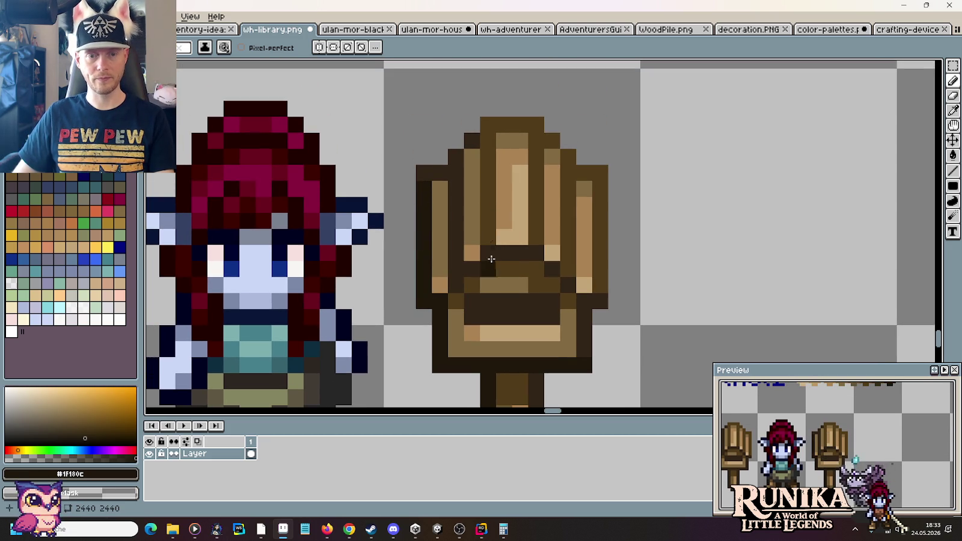
key(i)
click(440, 172)
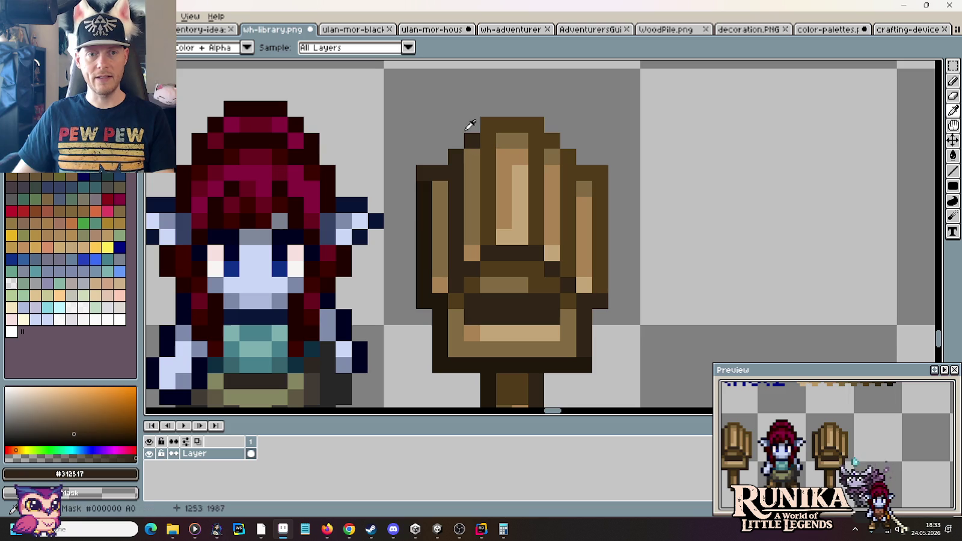
scroll(475, 138, down, 3)
key(b)
scroll(509, 264, up, 2)
scroll(463, 247, up, 2)
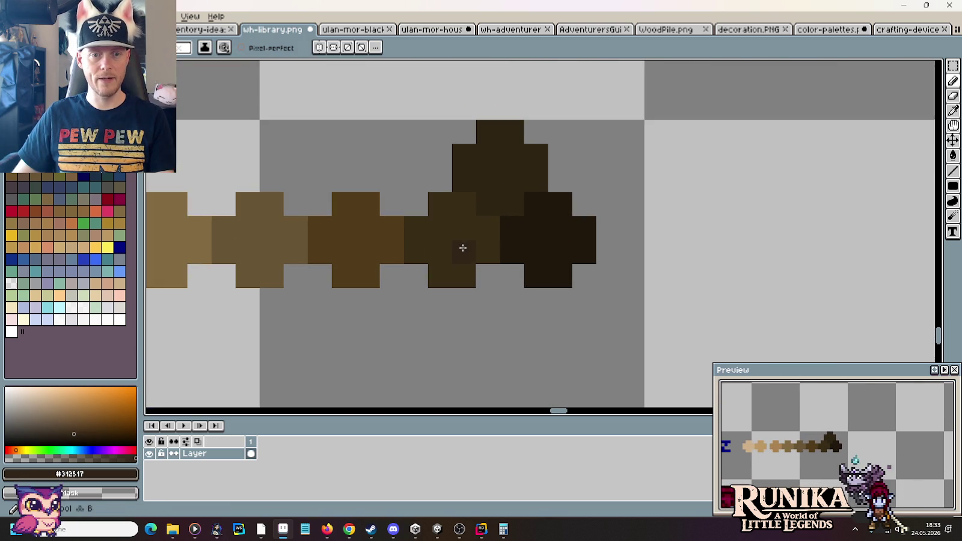
Step: Darken the chair's right outline column and top row with a dark Möbelholz brown
key(i)
click(447, 233)
scroll(451, 226, down, 3)
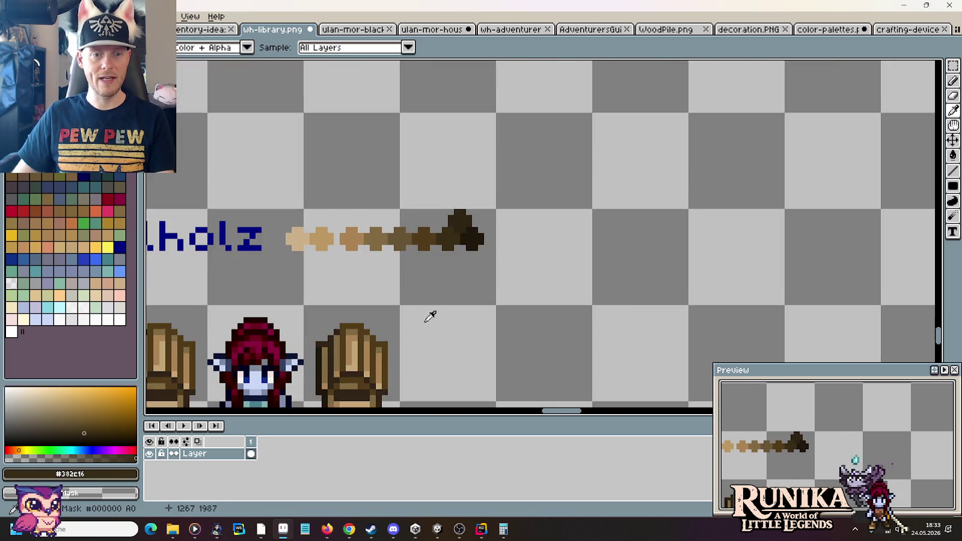
scroll(429, 316, up, 2)
scroll(519, 253, up, 2)
key(b)
mouse_move(516, 341)
mouse_down()
mouse_move(526, 254)
mouse_move(489, 209)
mouse_up()
drag(443, 180, 416, 181)
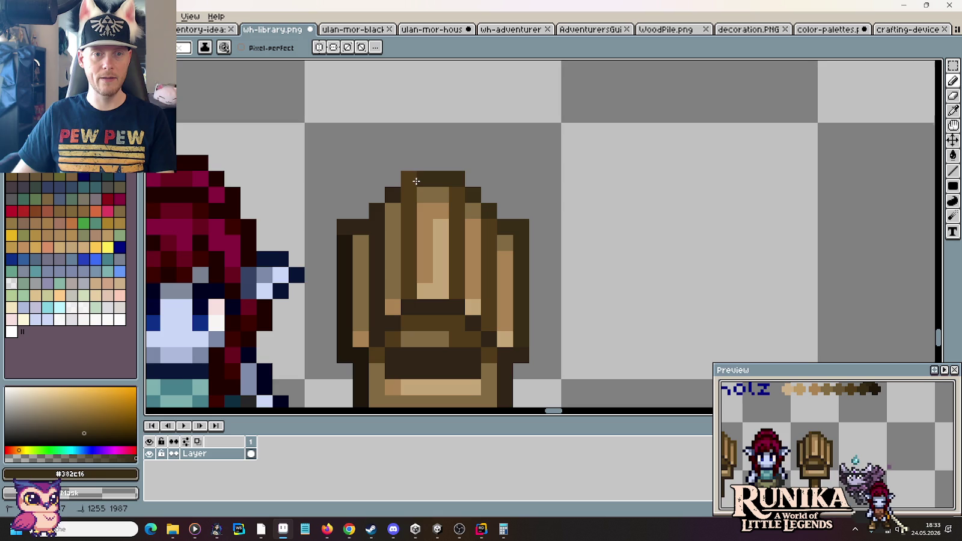
scroll(506, 254, down, 3)
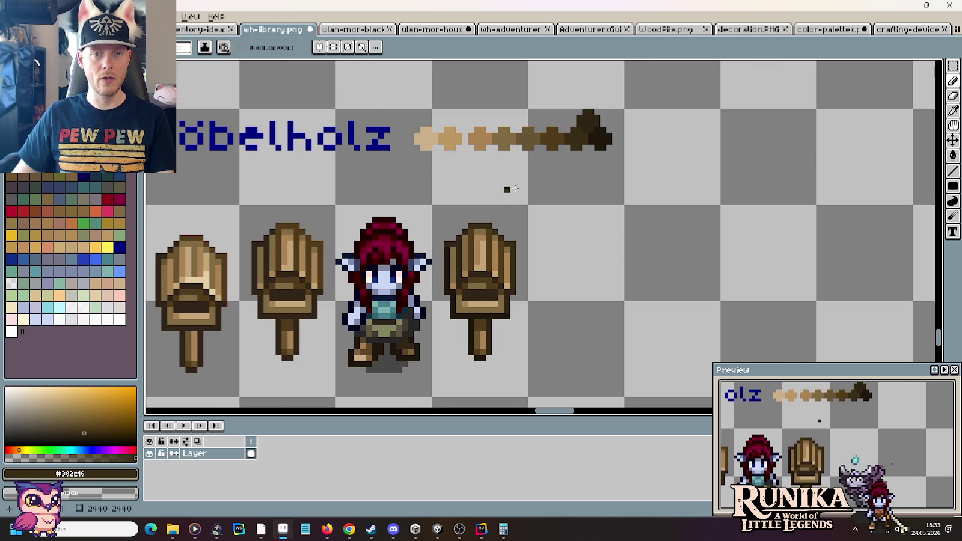
scroll(570, 144, up, 3)
Step: Sample browns from the Möbelholz swatches, settling on the tan shade #bc9862
alt+click(522, 131)
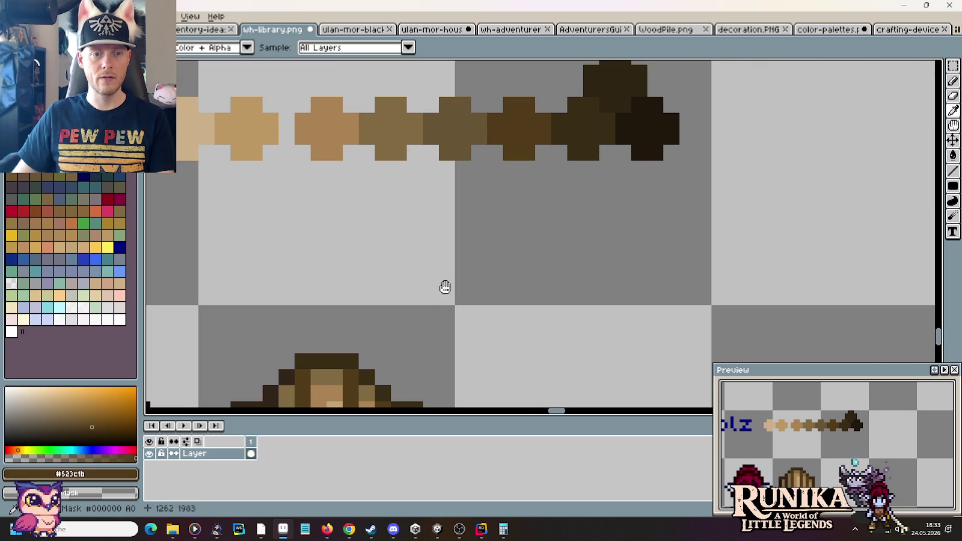
scroll(440, 251, down, 3)
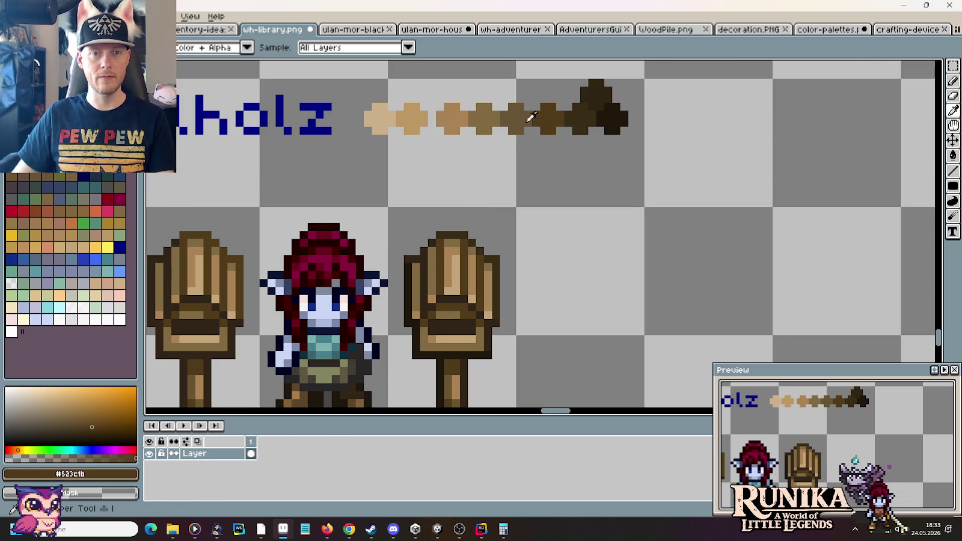
alt+click(435, 261)
scroll(434, 262, up, 3)
scroll(435, 262, down, 3)
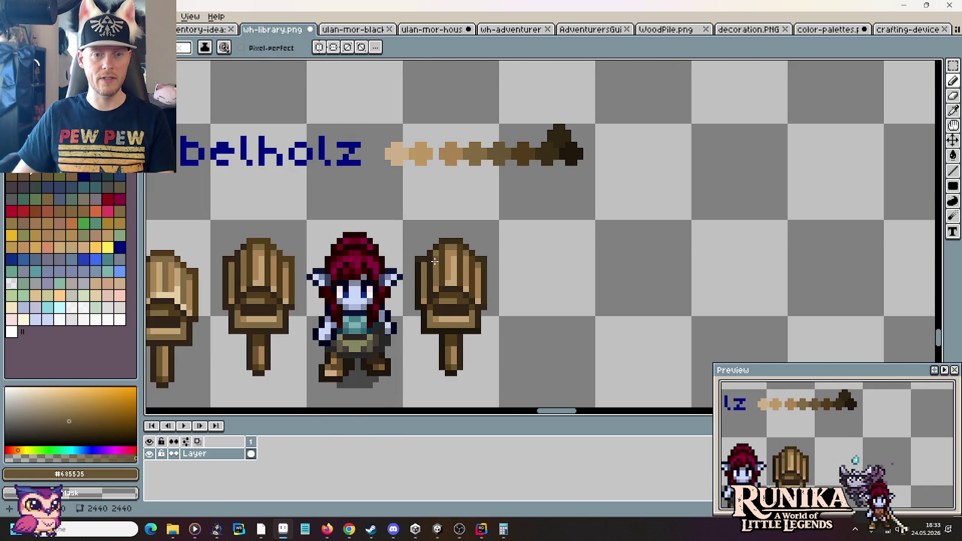
scroll(443, 264, up, 2)
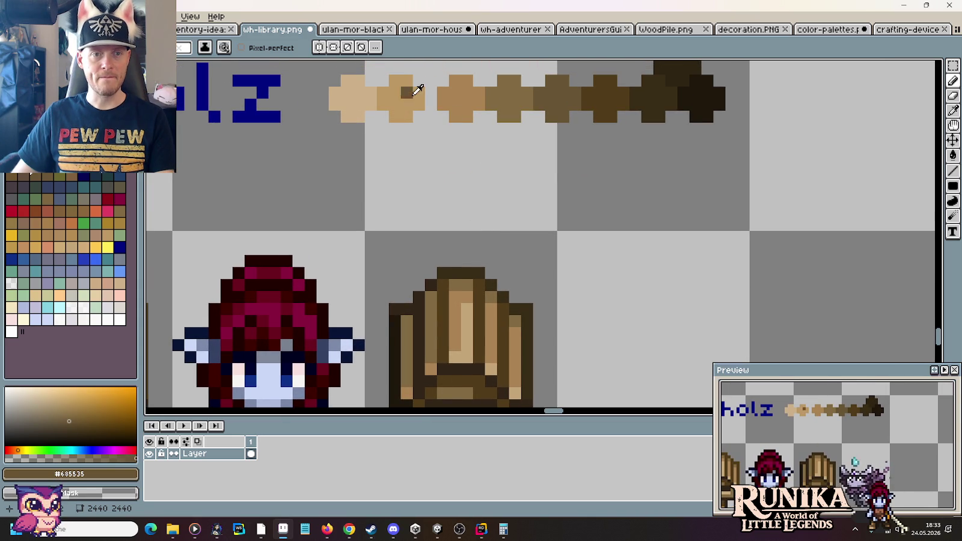
alt+click(413, 91)
alt+click(371, 104)
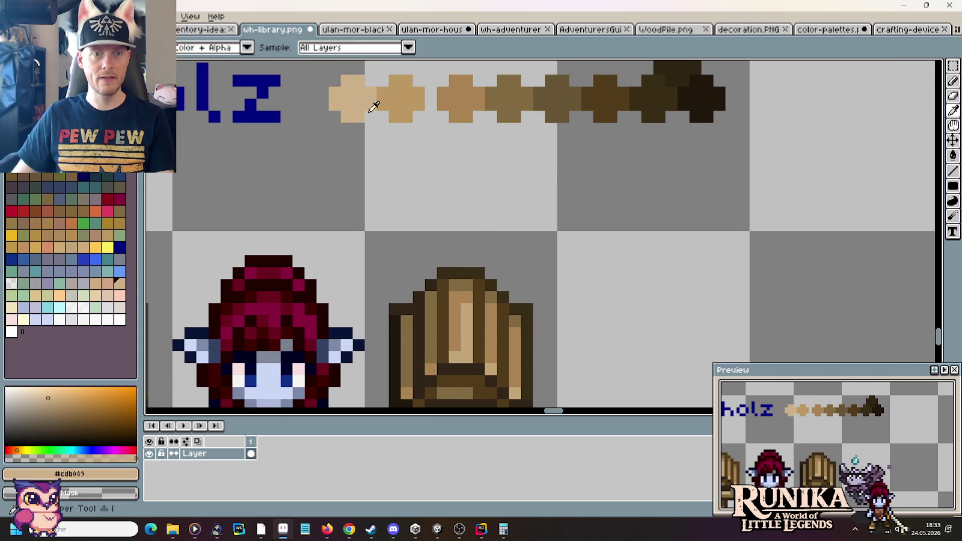
alt+click(460, 101)
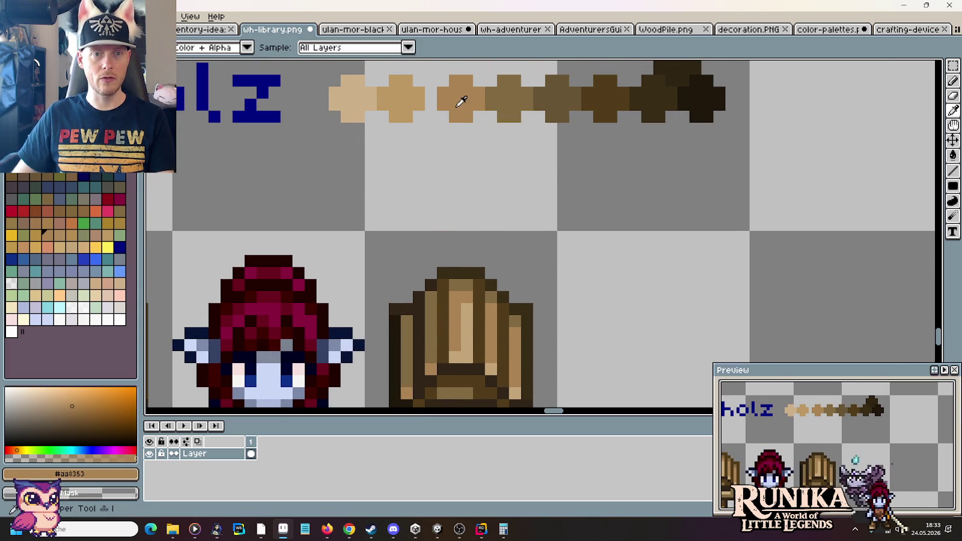
alt+click(414, 106)
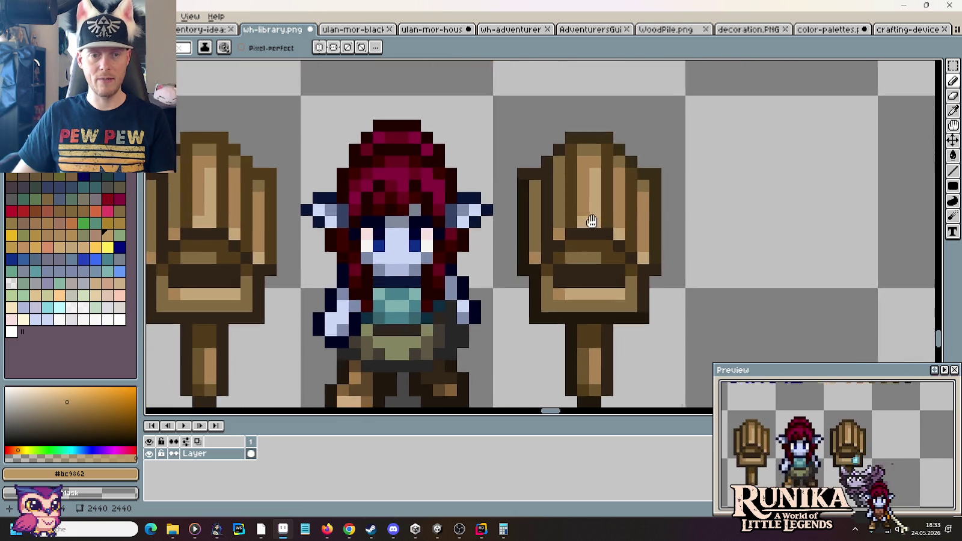
Step: Pan and zoom out to show the signposts beside the character and the wood swatches
drag(414, 106, 721, 223)
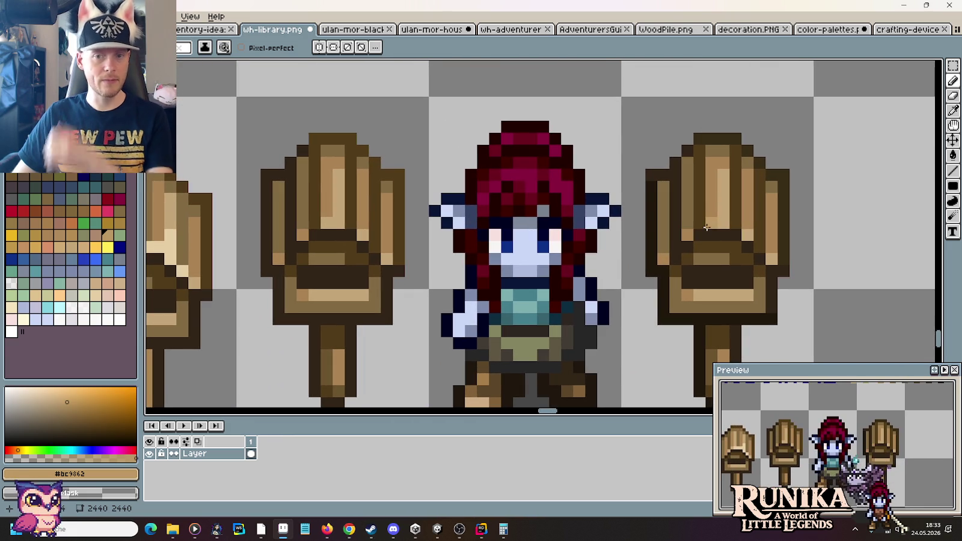
drag(724, 178, 611, 340)
scroll(611, 340, down, 1)
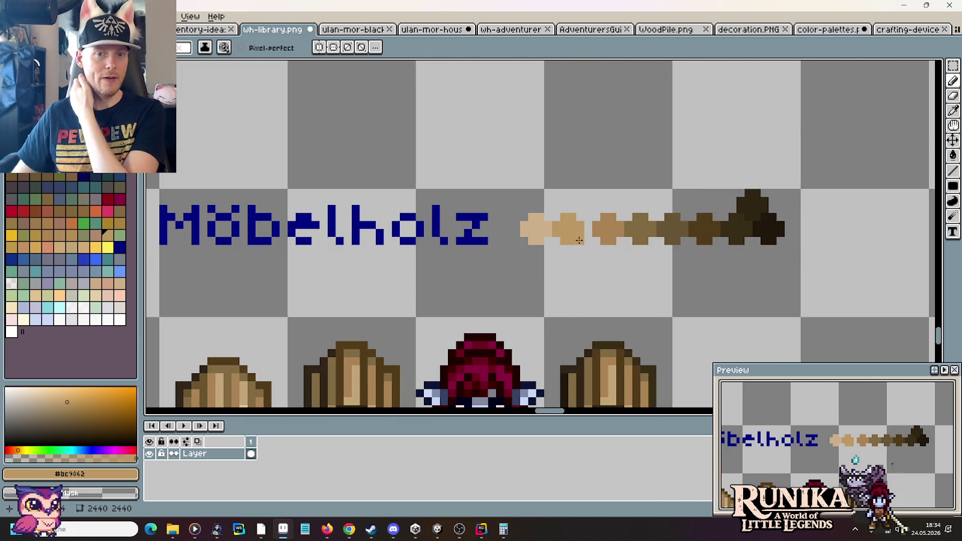
drag(584, 294, 572, 144)
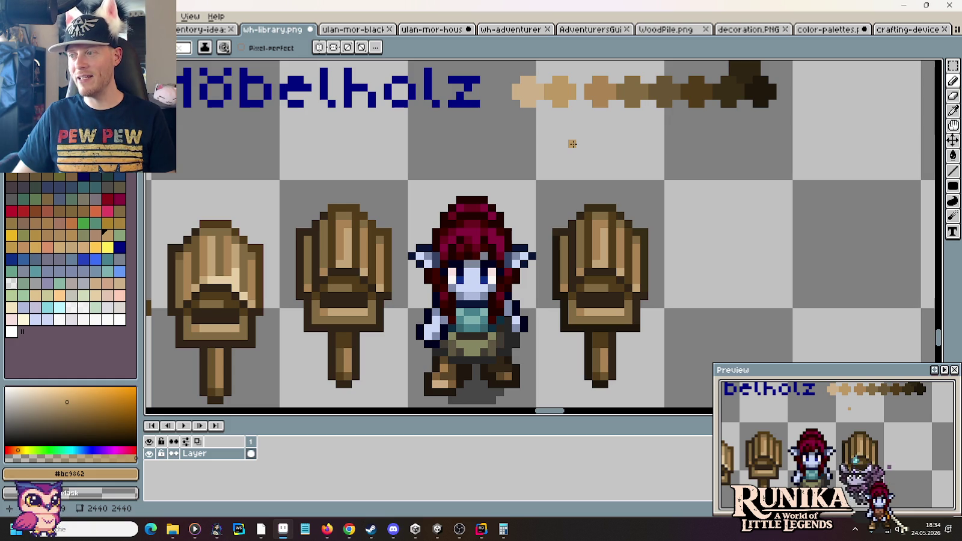
click(393, 529)
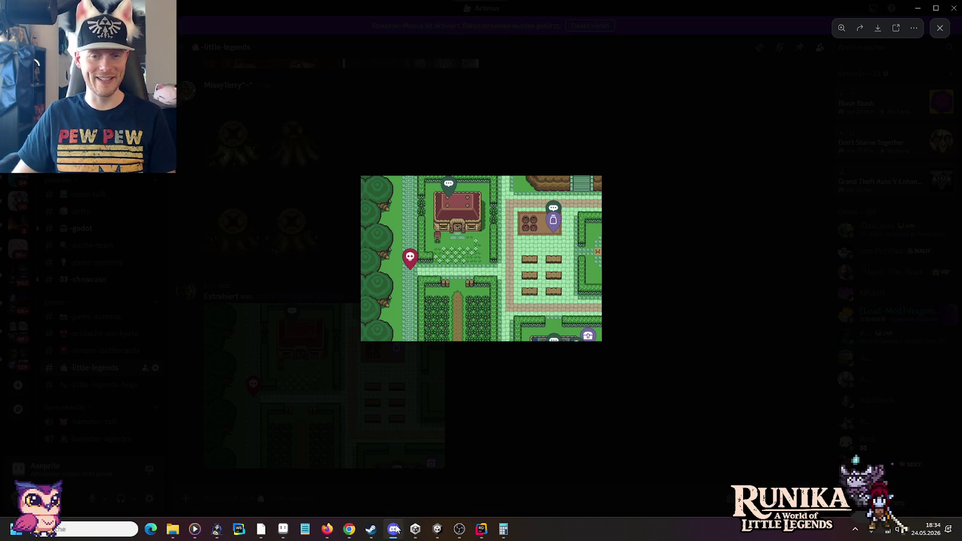
mouse_move(496, 293)
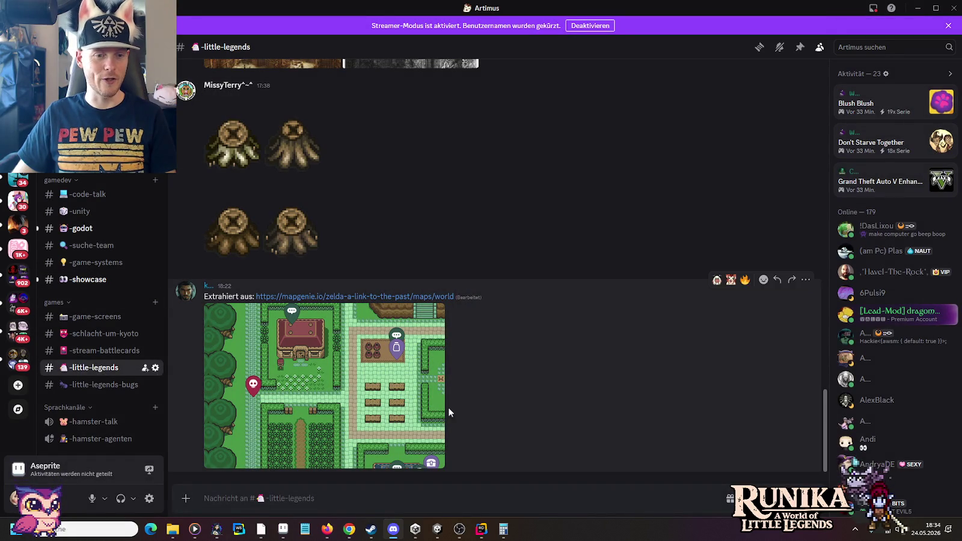
Step: React with 🔥 to the village map screenshot, glance at #showcase, and minimise Discord
click(745, 280)
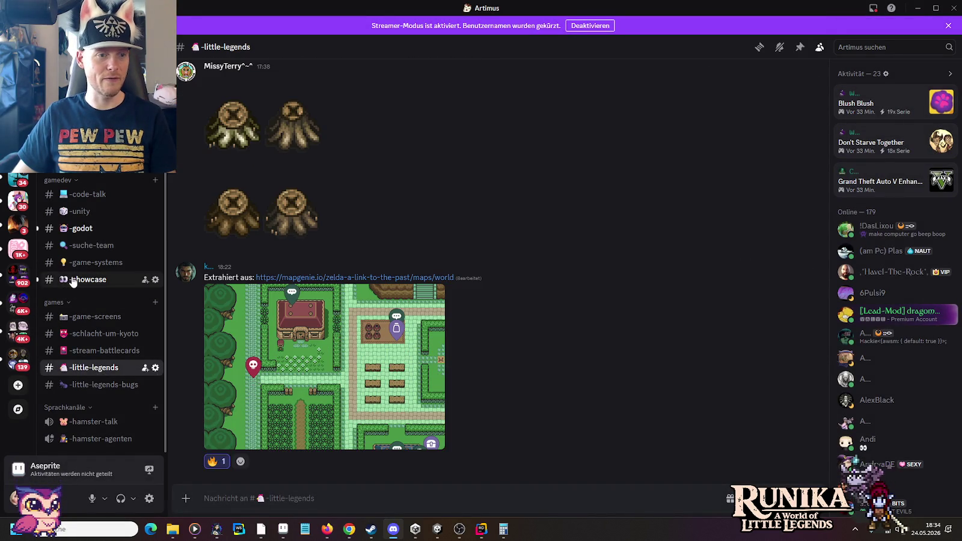
click(85, 279)
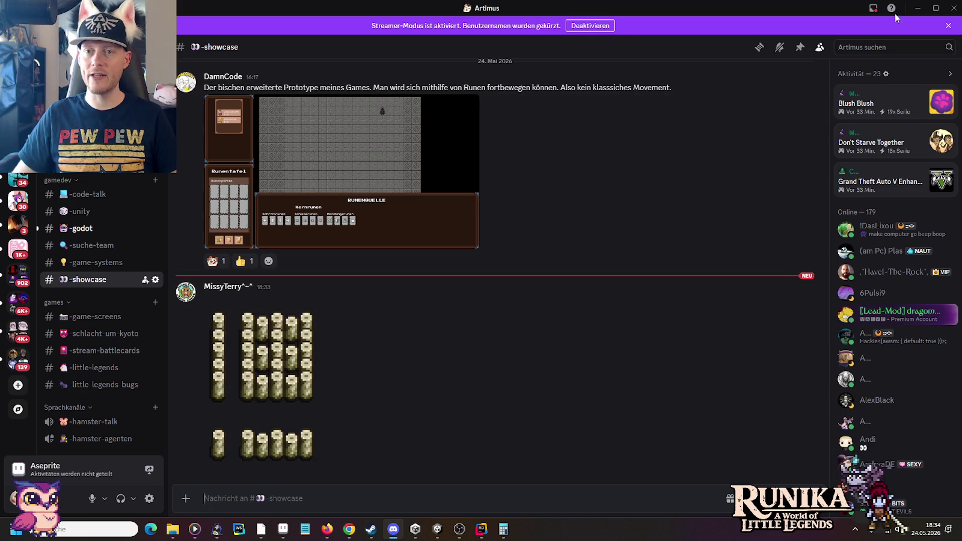
click(916, 7)
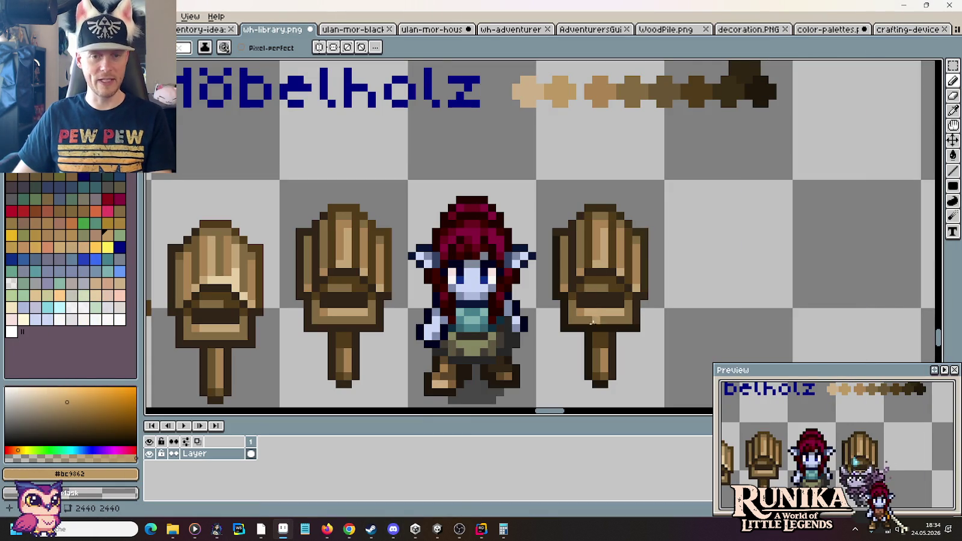
Step: Paint a dark brown outline column on the right signpost and sample its darkest browns
scroll(658, 289, up, 2)
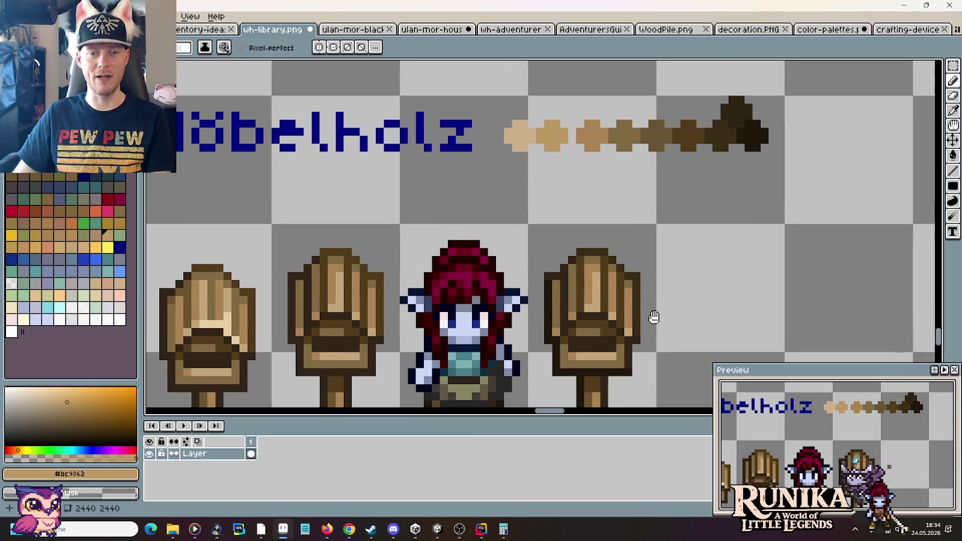
scroll(580, 258, up, 1)
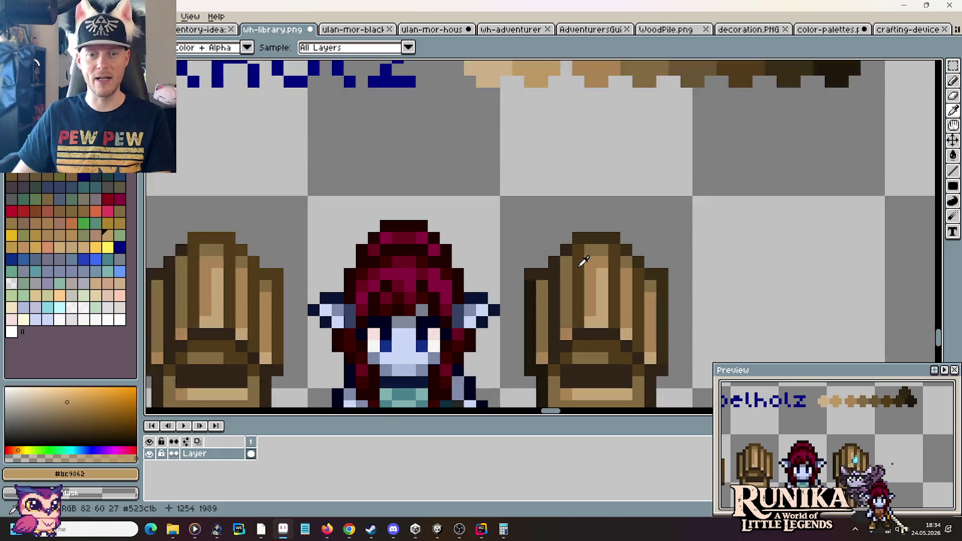
scroll(580, 259, up, 1)
alt+click(579, 228)
mouse_move(579, 228)
mouse_down()
mouse_move(578, 340)
mouse_move(658, 337)
mouse_up()
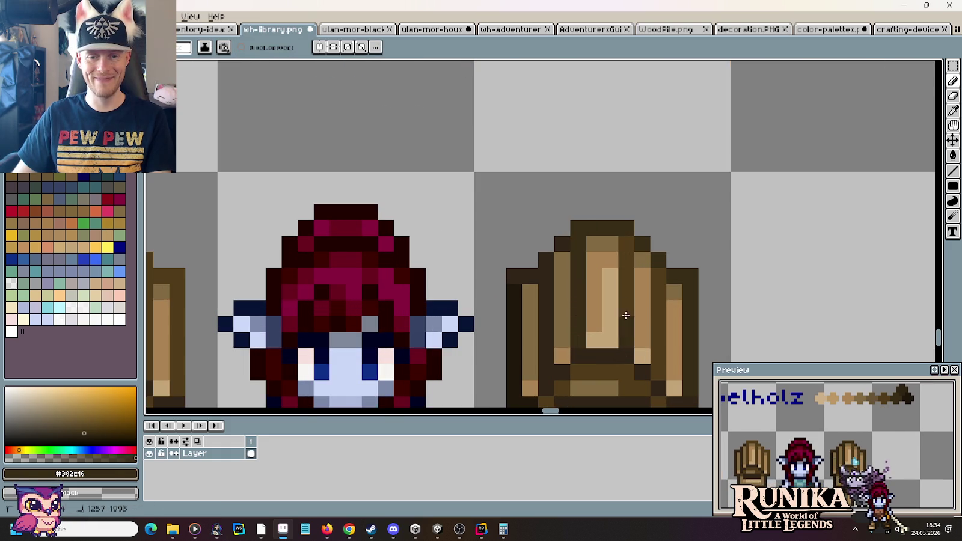
scroll(660, 370, down, 1)
scroll(661, 361, down, 1)
scroll(676, 323, up, 1)
scroll(681, 246, up, 1)
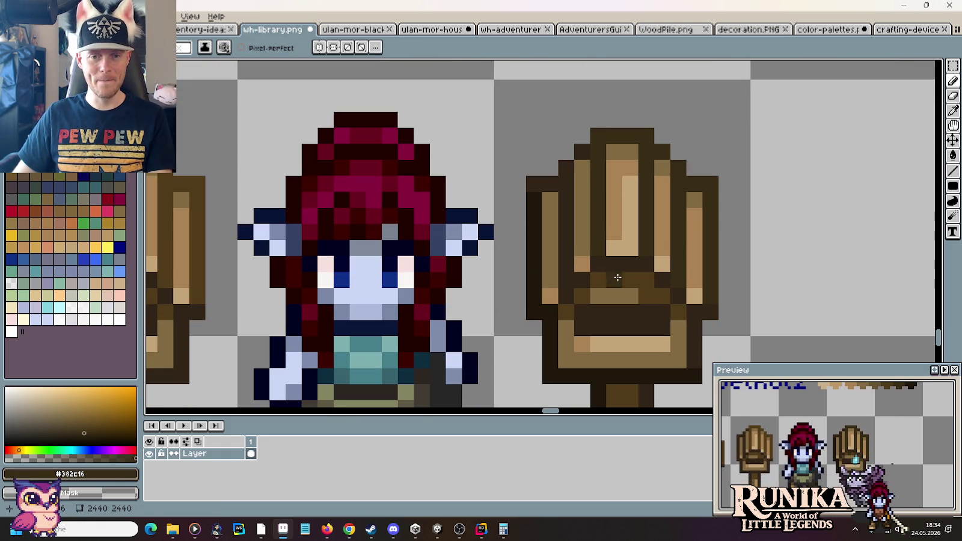
alt+click(601, 253)
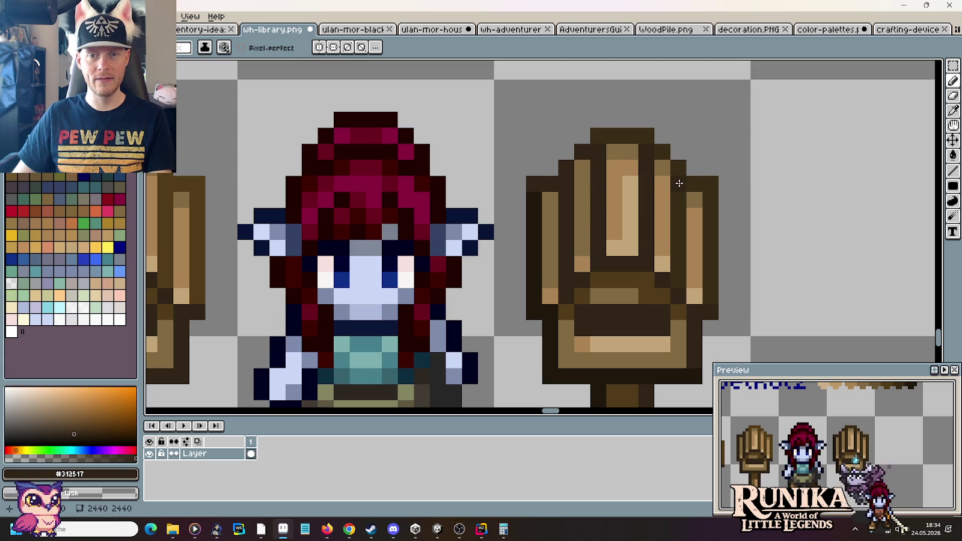
alt+click(714, 277)
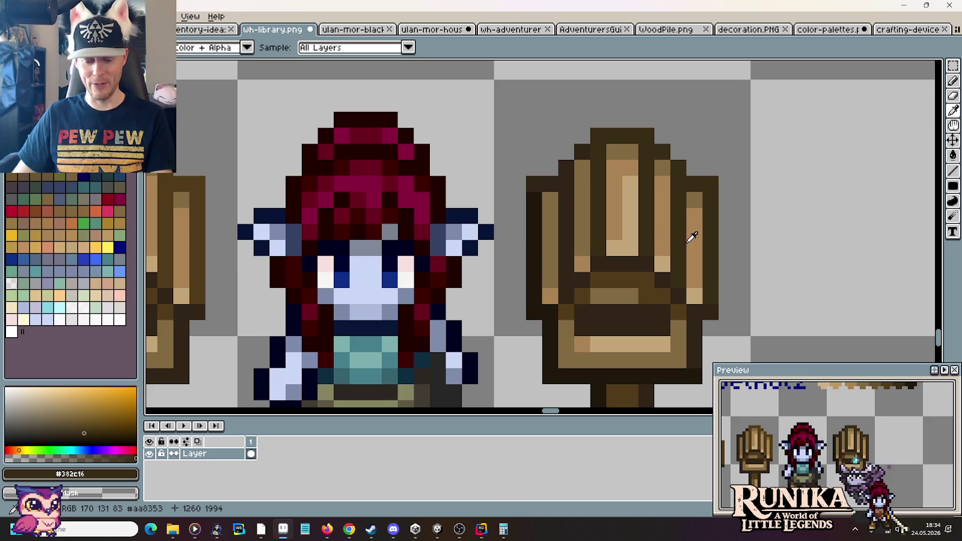
Step: Darken three more pixel columns of the right signpost with the mid-dark swatch brown
scroll(692, 238, down, 1)
scroll(685, 265, down, 1)
click(735, 133)
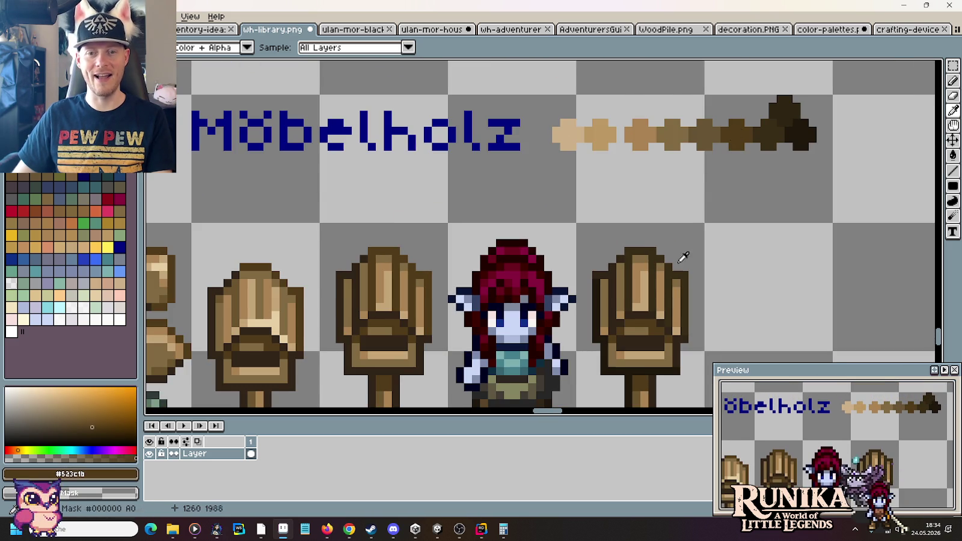
scroll(683, 257, up, 1)
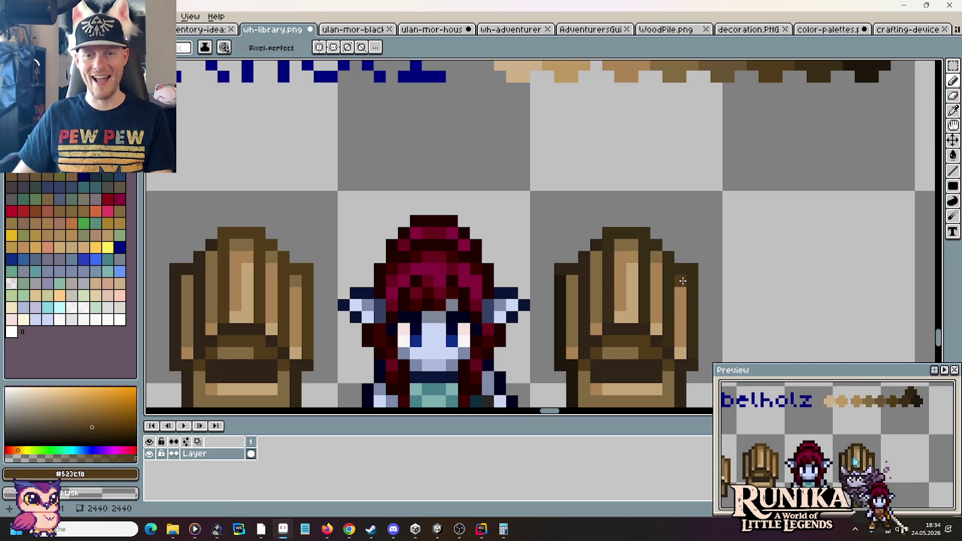
key(i)
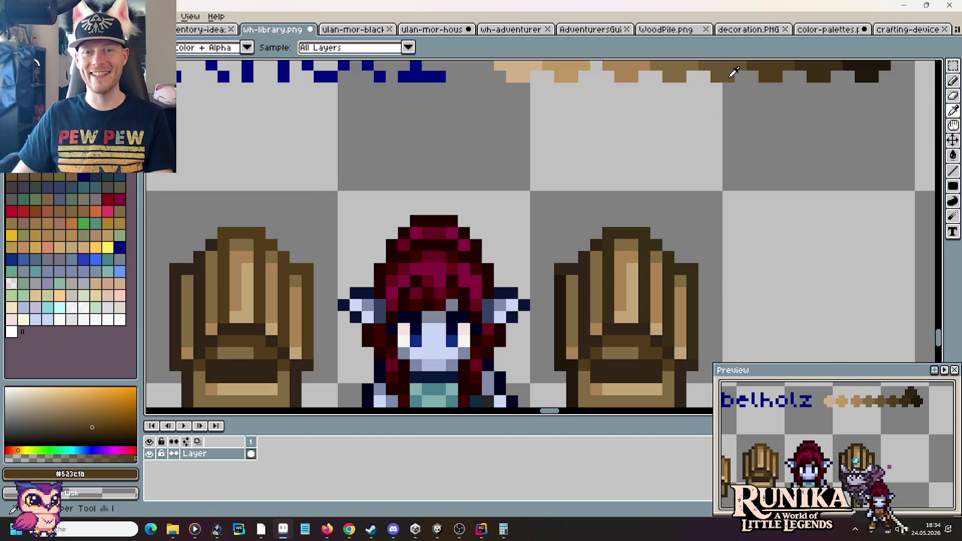
click(733, 73)
key(b)
mouse_move(680, 337)
mouse_down()
mouse_move(679, 296)
mouse_move(657, 266)
mouse_up()
mouse_move(607, 307)
mouse_down()
mouse_move(627, 256)
mouse_move(595, 318)
mouse_move(570, 299)
mouse_up()
Step: Darken two single pixels on the signpost in deep brown, undoing a stray one
scroll(727, 159, up, 1)
alt+click(746, 114)
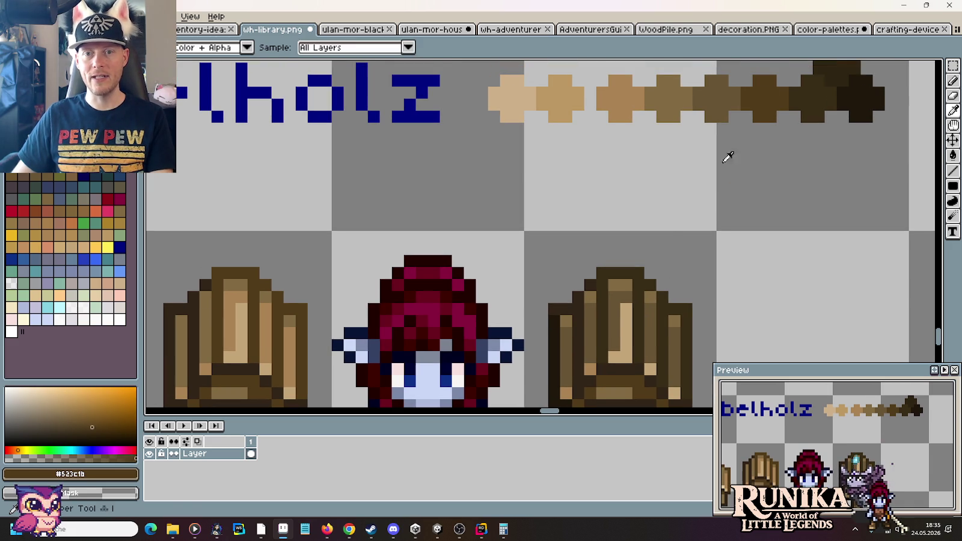
click(616, 285)
click(648, 297)
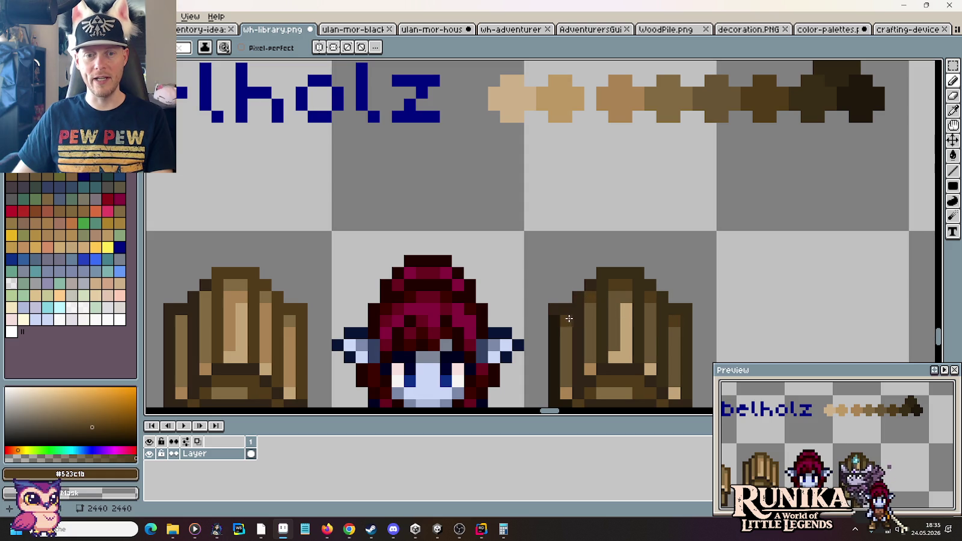
scroll(601, 307, down, 1)
click(590, 138)
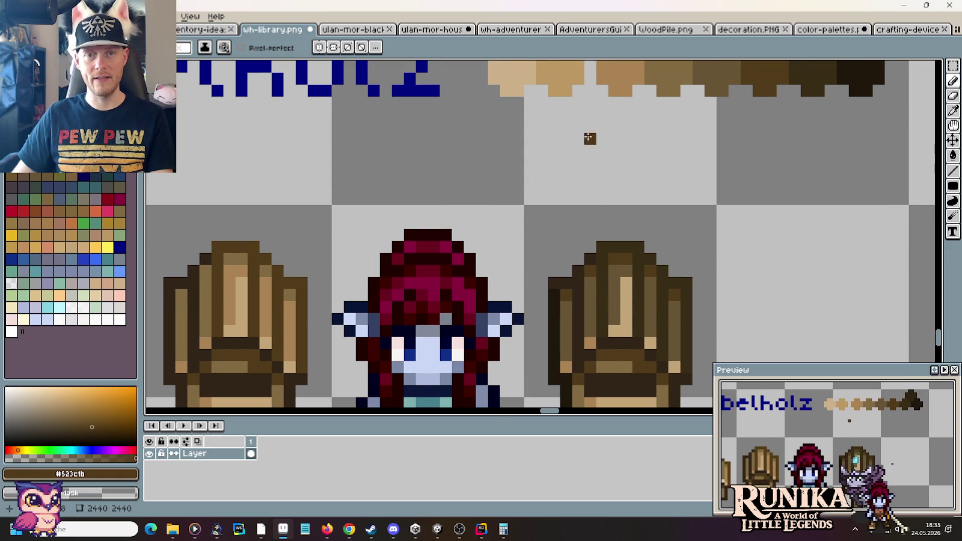
scroll(590, 139, up, 1)
key(ctrl+z)
Step: Tone the signpost's light centre stripe down to medium brown #aa8353
alt+click(666, 101)
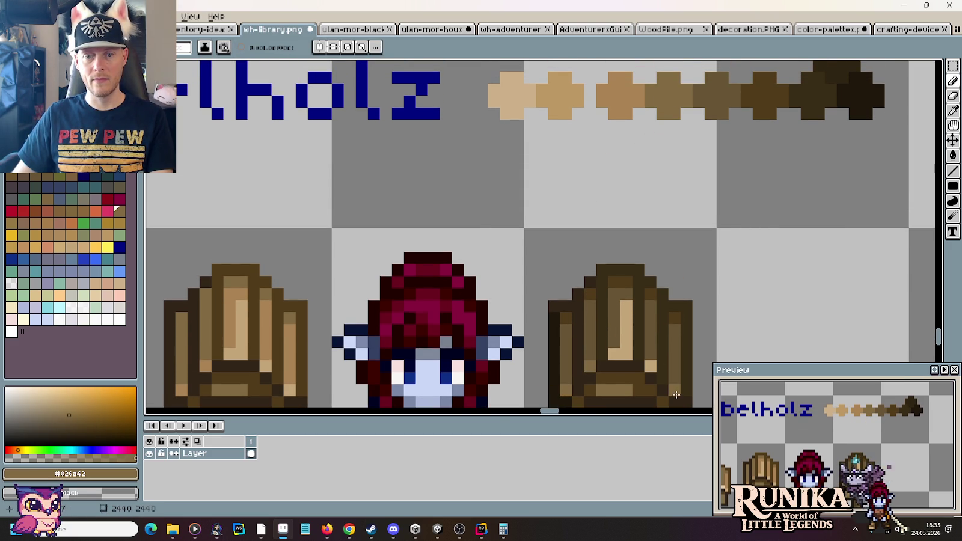
alt+click(619, 94)
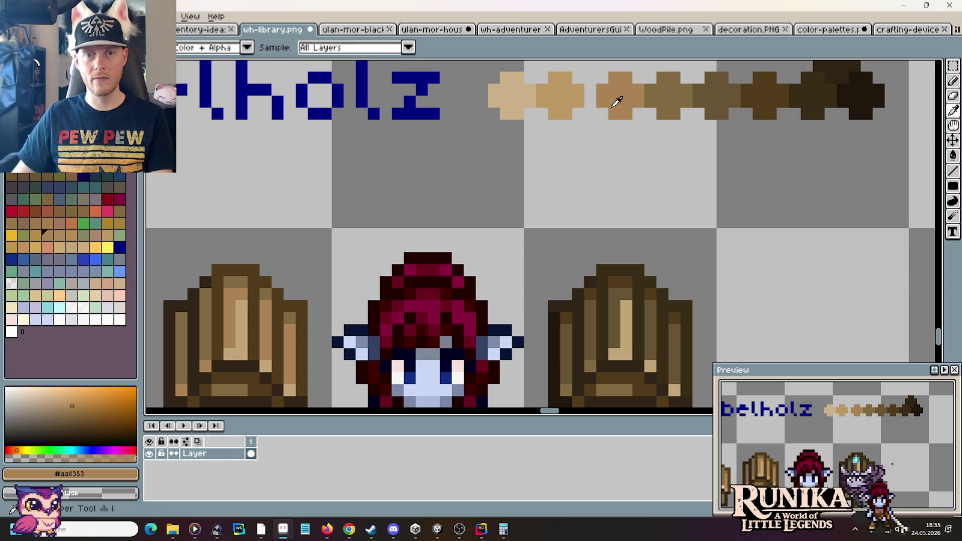
drag(626, 355, 628, 313)
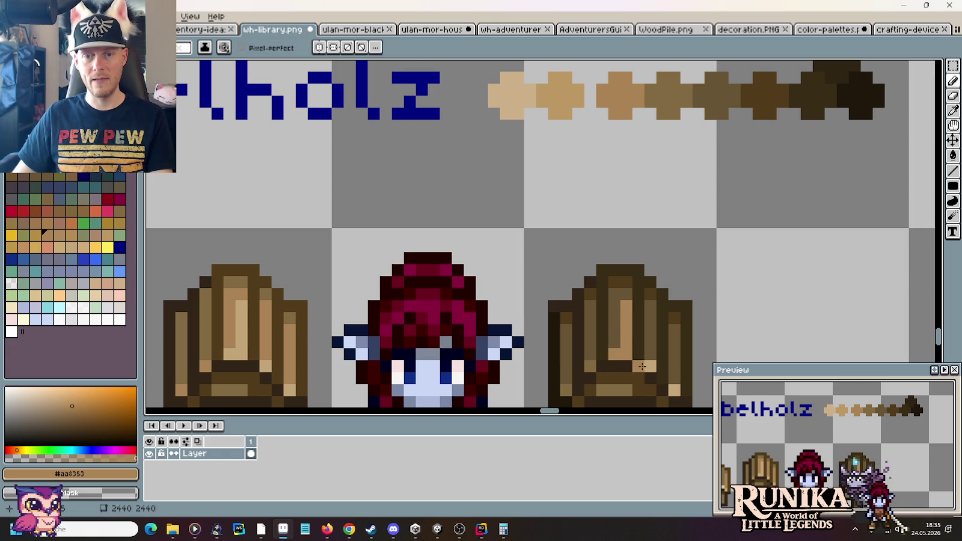
scroll(669, 356, down, 3)
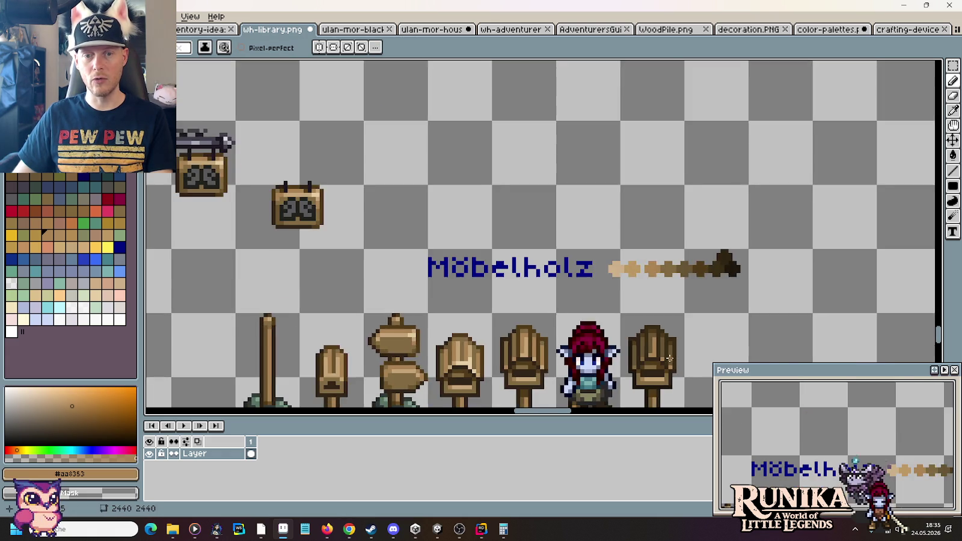
Step: Repaint a horizontal row across the sign beside the character in mid brown
scroll(745, 280, down, 2)
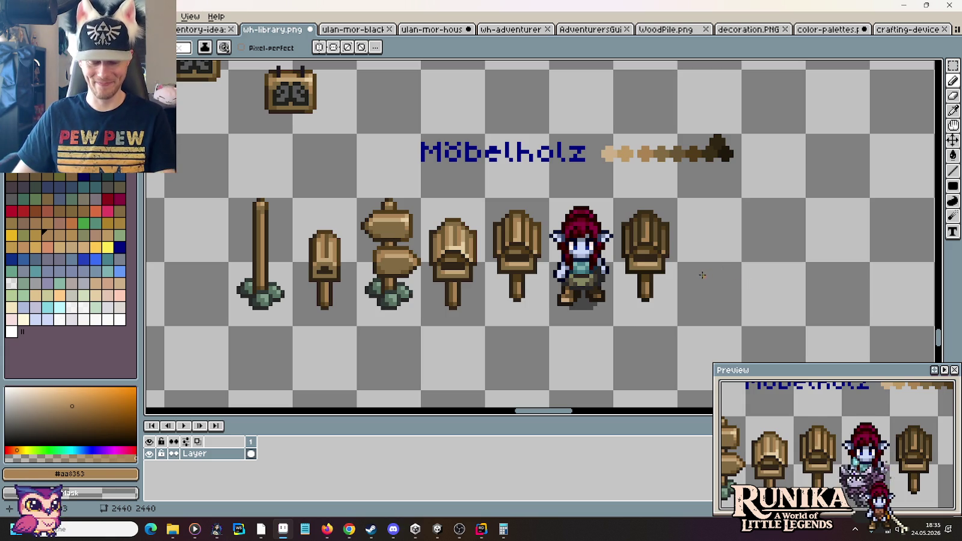
scroll(692, 273, up, 1)
scroll(569, 189, up, 2)
alt+click(598, 213)
click(582, 212)
alt+click(550, 195)
drag(582, 212, 518, 212)
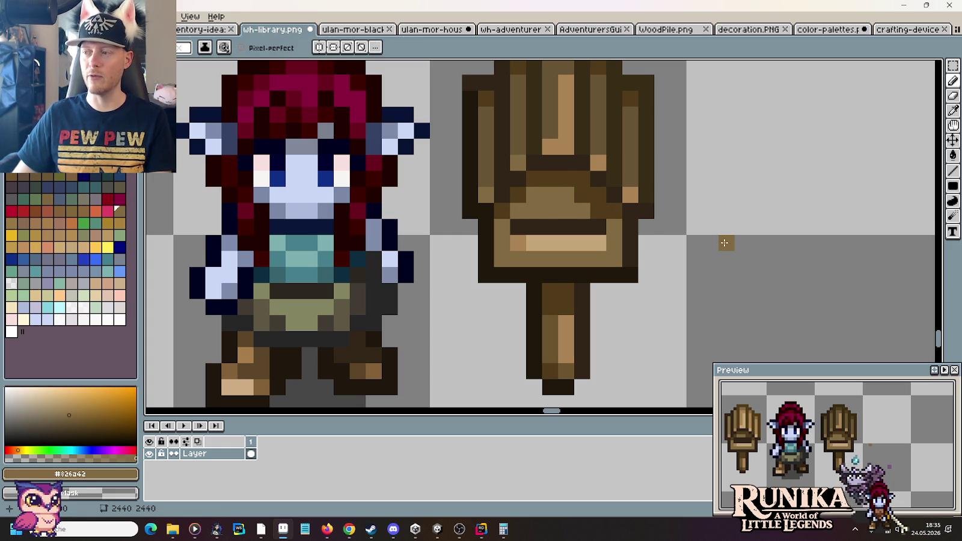
Step: Eyedrop the sign's dark outline brown and a mid-brown wood tone, then zoom out to the full sign row
scroll(725, 242, down, 2)
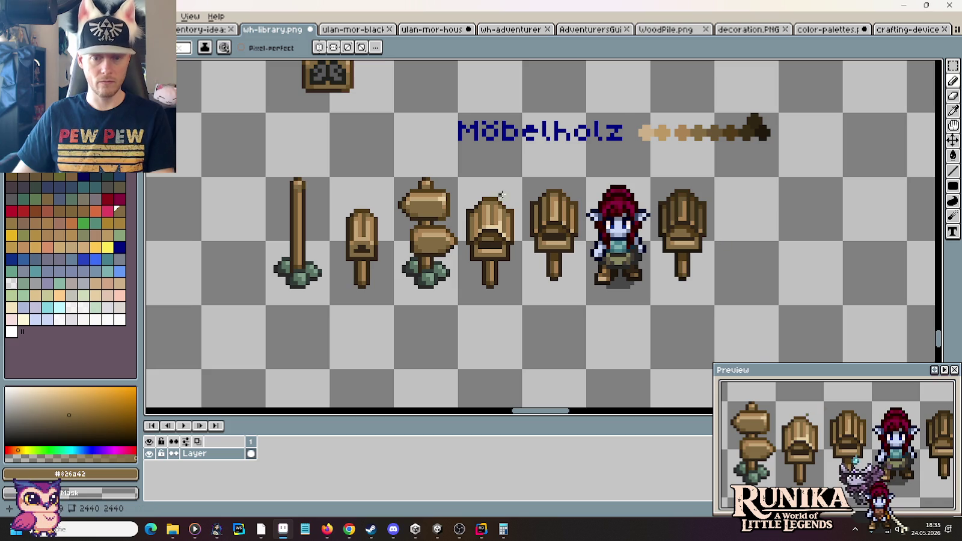
scroll(530, 182, up, 3)
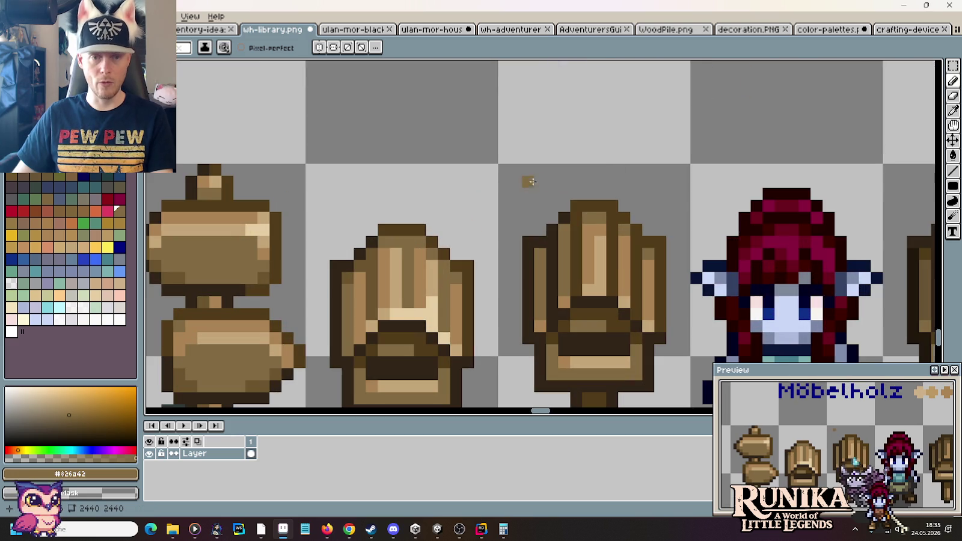
alt+click(564, 230)
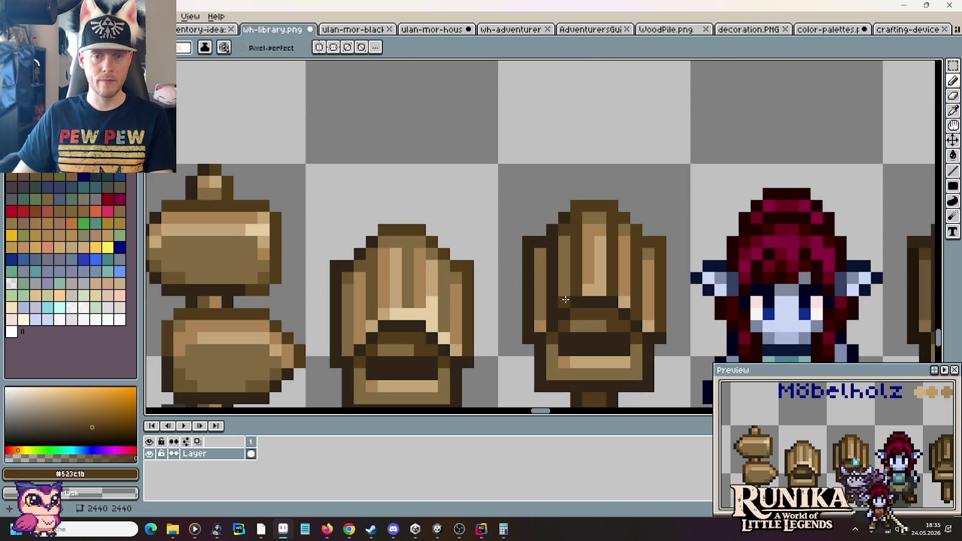
key(i)
click(264, 272)
click(278, 269)
key(b)
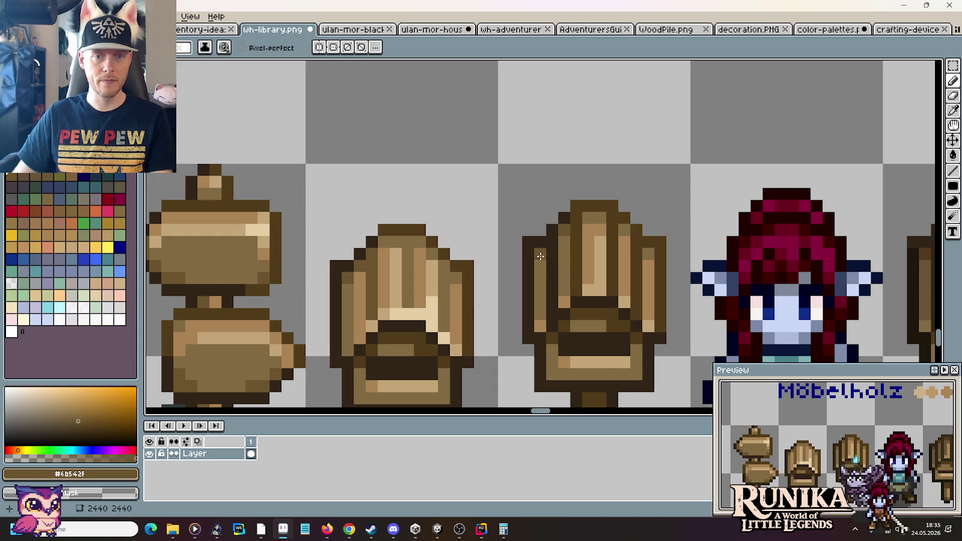
scroll(633, 281, down, 3)
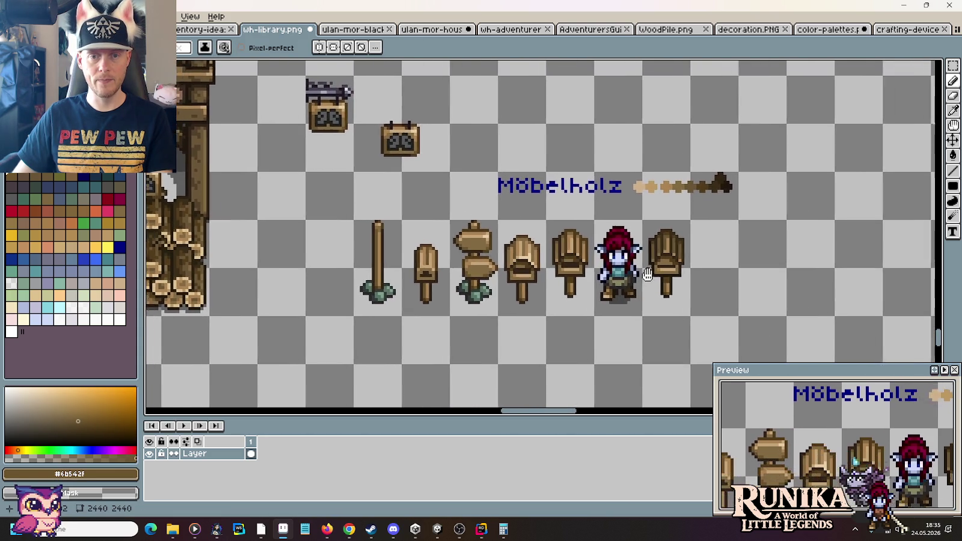
scroll(651, 270, up, 2)
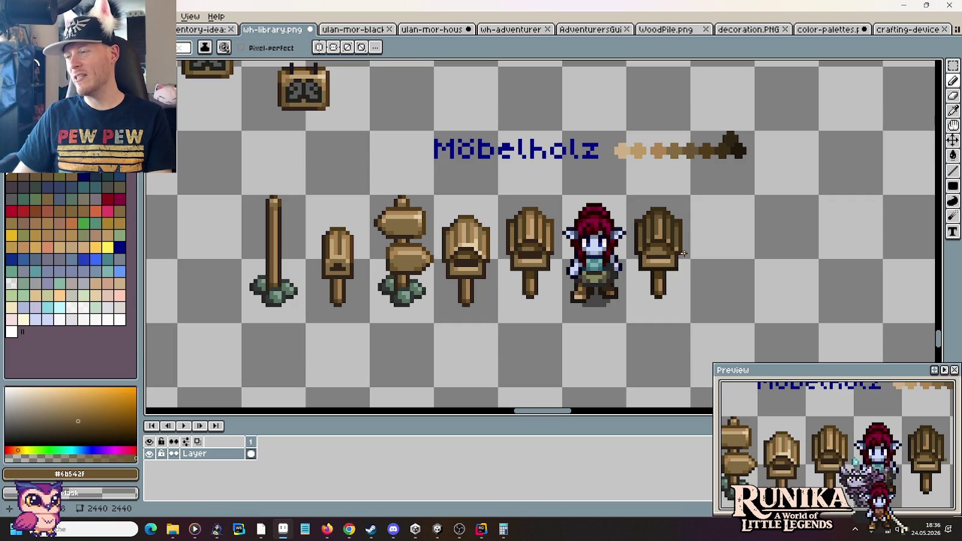
scroll(695, 255, up, 1)
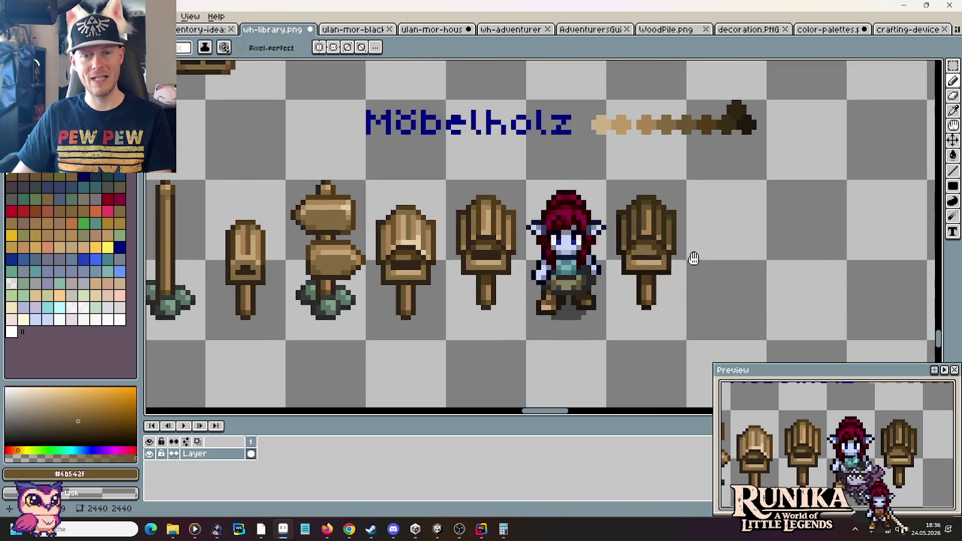
Step: Duplicate the rightmost wooden sign one cell to the right and deselect it
drag(697, 258, 608, 275)
key(m)
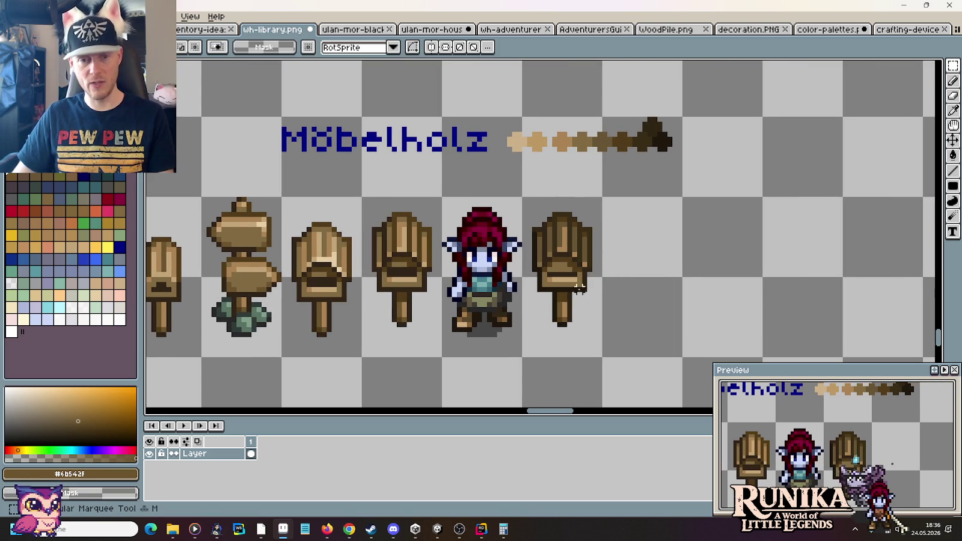
mouse_move(571, 301)
mouse_down()
mouse_move(576, 266)
mouse_move(646, 280)
mouse_up()
key(ctrl+d)
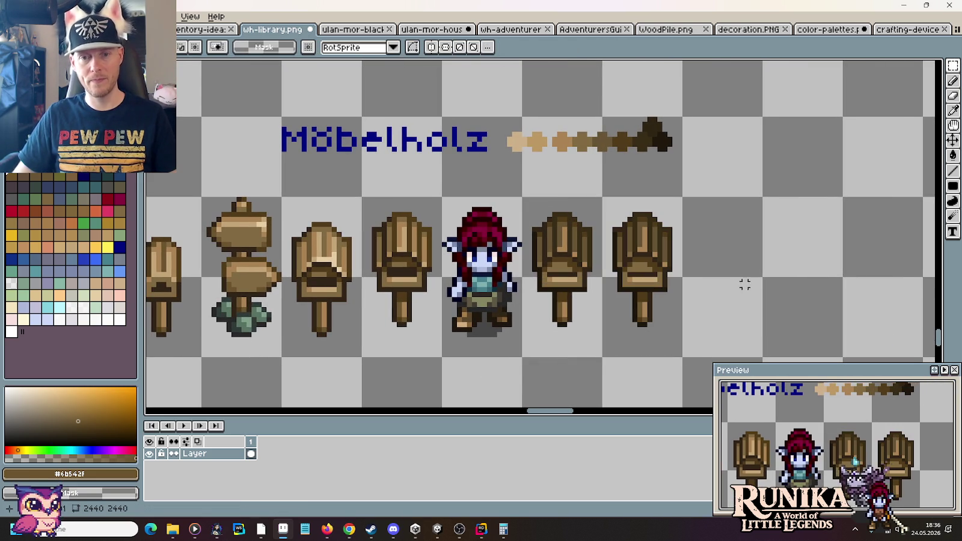
scroll(641, 238, up, 3)
Step: Sample browns from the new sign and lighten its centre column
key(i)
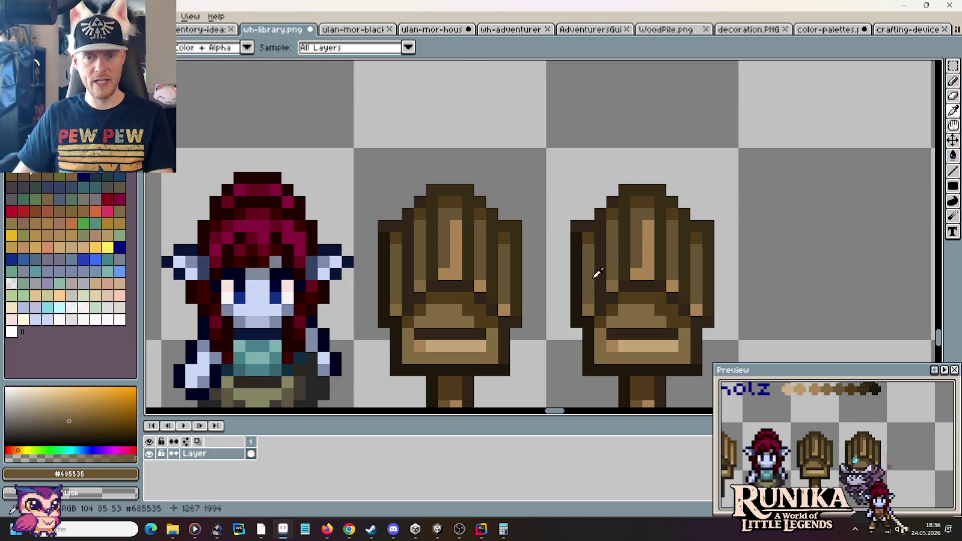
key(b)
alt+click(600, 298)
key(i)
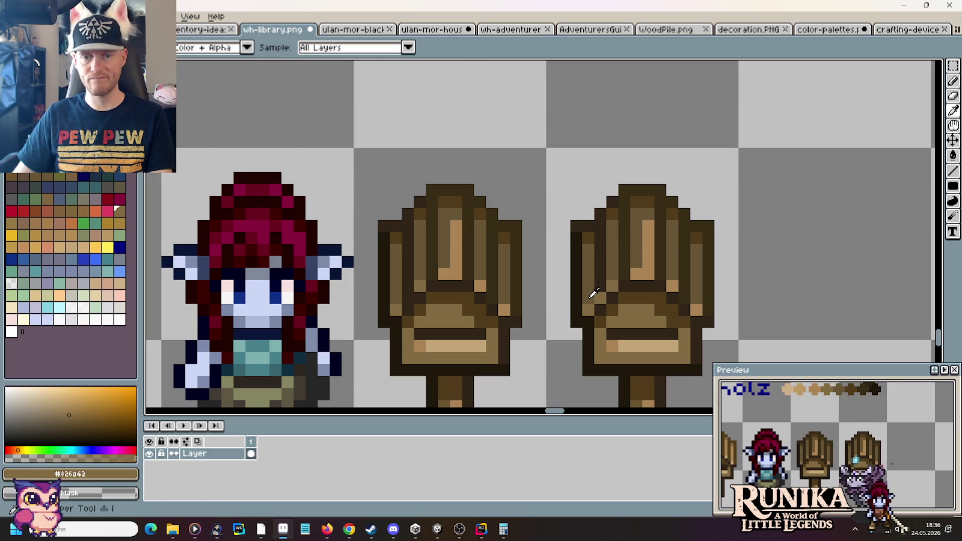
alt+click(696, 310)
alt+click(695, 282)
alt+click(612, 283)
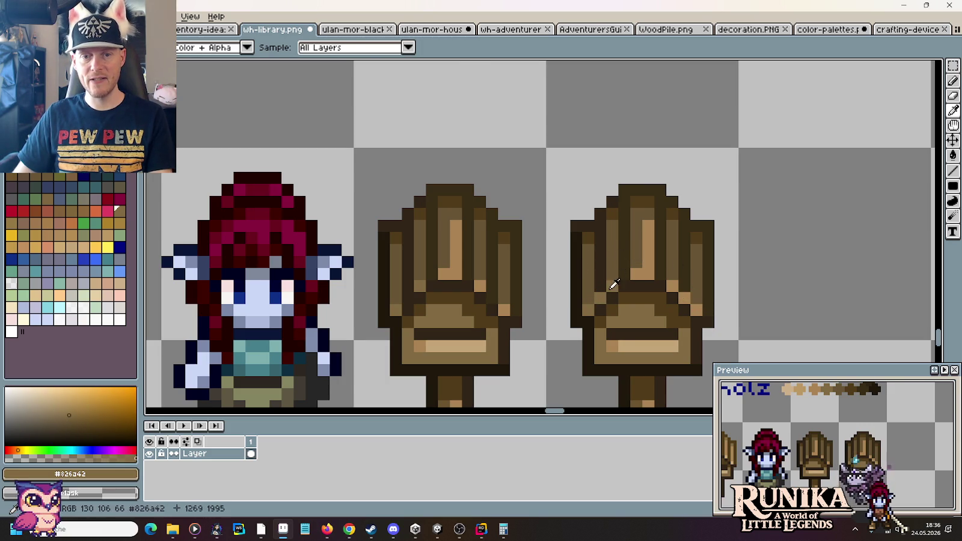
drag(662, 270, 661, 204)
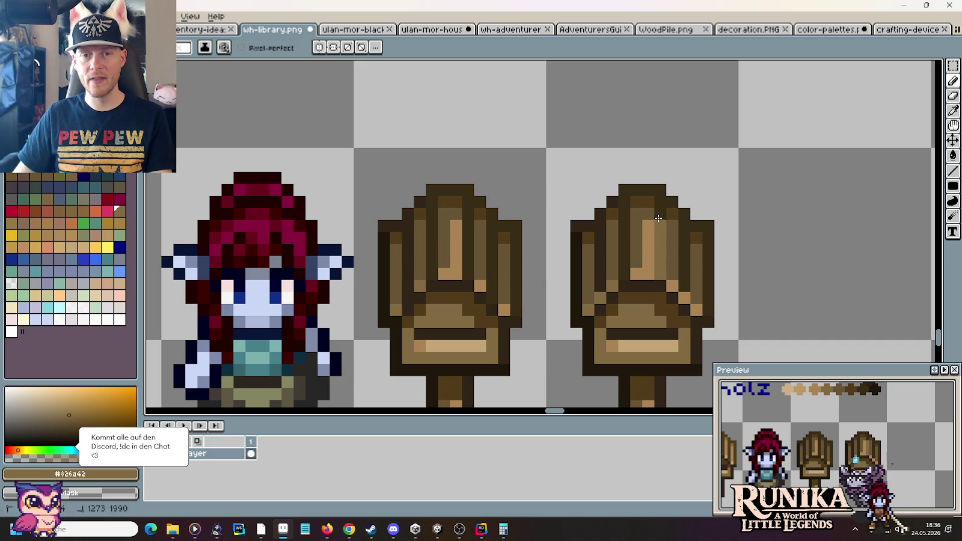
Step: Paint mid-brown #826a42 shading down the copy's face and touch up its columns
alt+click(659, 201)
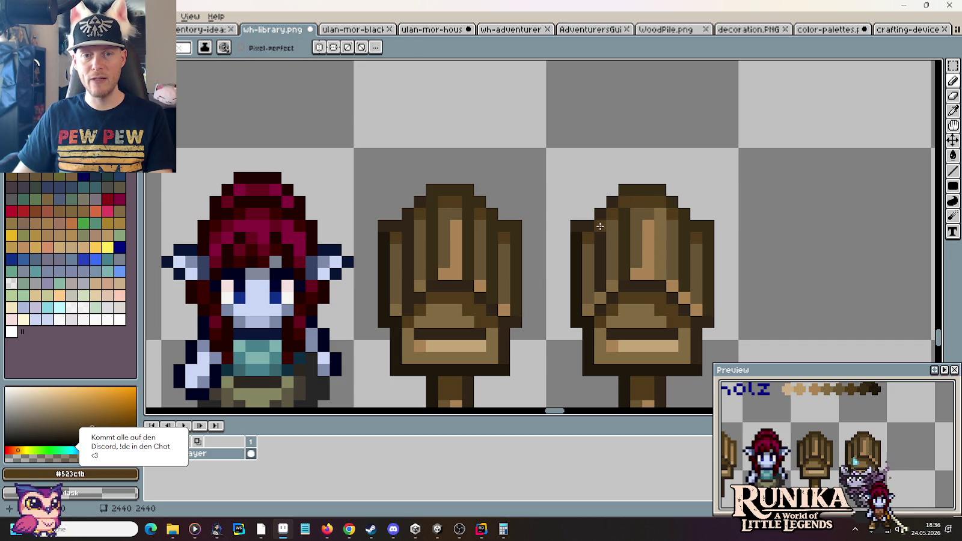
alt+click(660, 221)
mouse_move(669, 226)
mouse_down()
mouse_move(689, 262)
mouse_move(673, 260)
mouse_up()
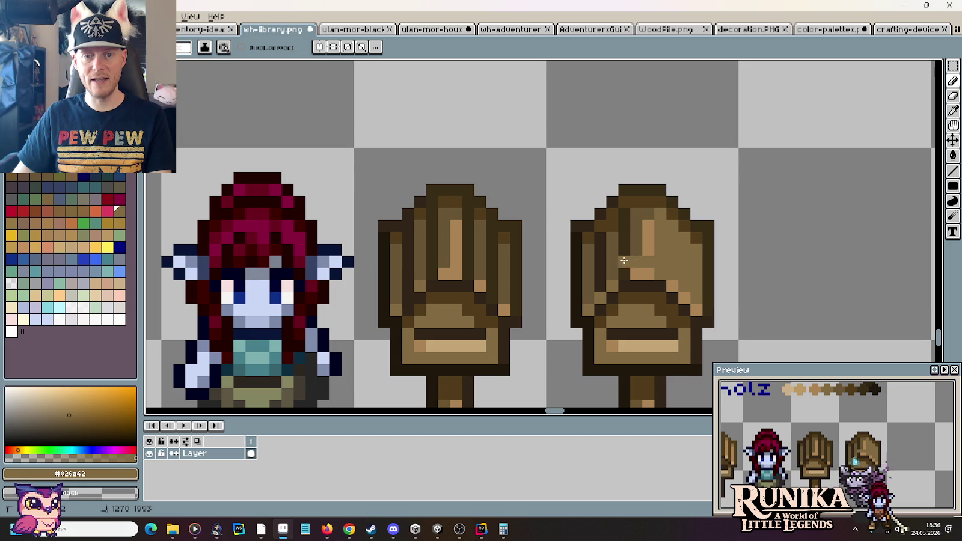
alt+click(639, 272)
mouse_move(624, 274)
mouse_down()
mouse_move(660, 274)
mouse_move(651, 225)
mouse_move(628, 252)
mouse_move(637, 222)
mouse_move(610, 278)
mouse_move(600, 233)
mouse_move(623, 222)
mouse_up()
alt+click(662, 249)
alt+click(596, 260)
click(624, 264)
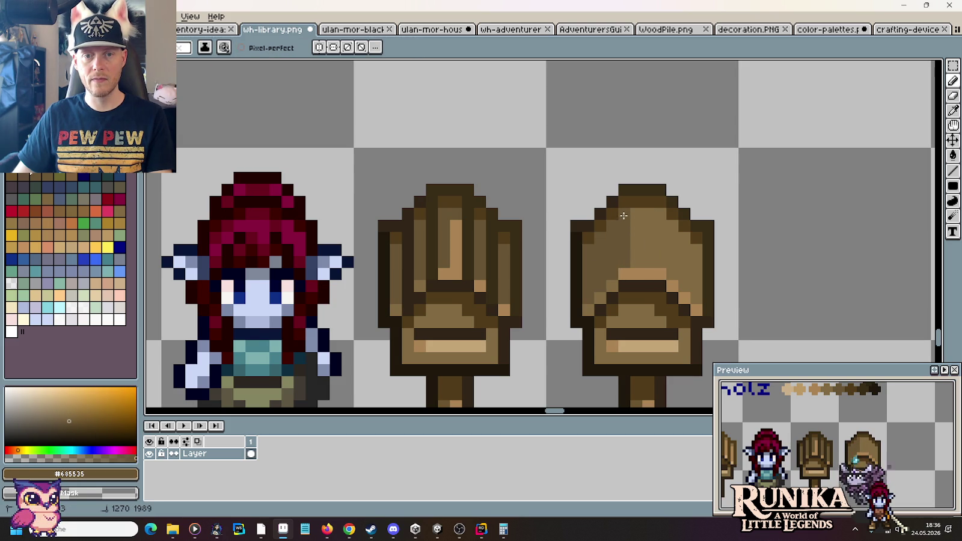
scroll(685, 220, down, 3)
scroll(674, 229, up, 1)
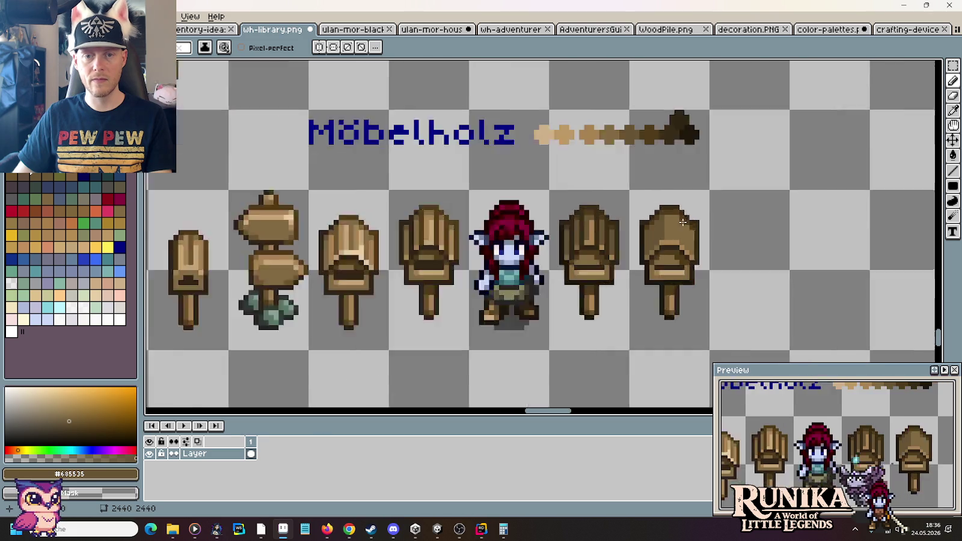
Step: Add darker and light brown #aa8353 and tan pixels to the new sign's board
scroll(662, 241, up, 2)
alt+click(633, 264)
click(642, 266)
scroll(740, 247, down, 1)
scroll(710, 253, down, 1)
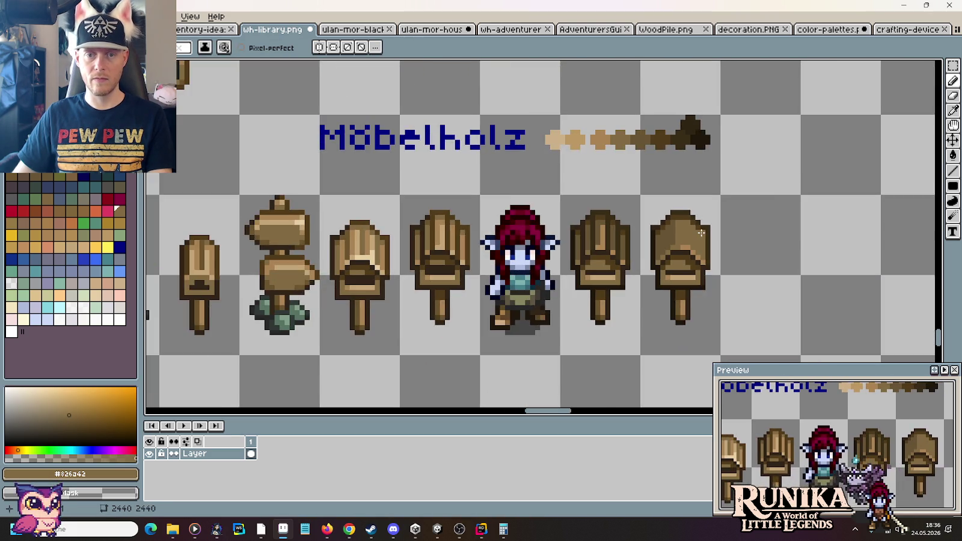
scroll(661, 264, up, 2)
alt+click(641, 277)
click(625, 276)
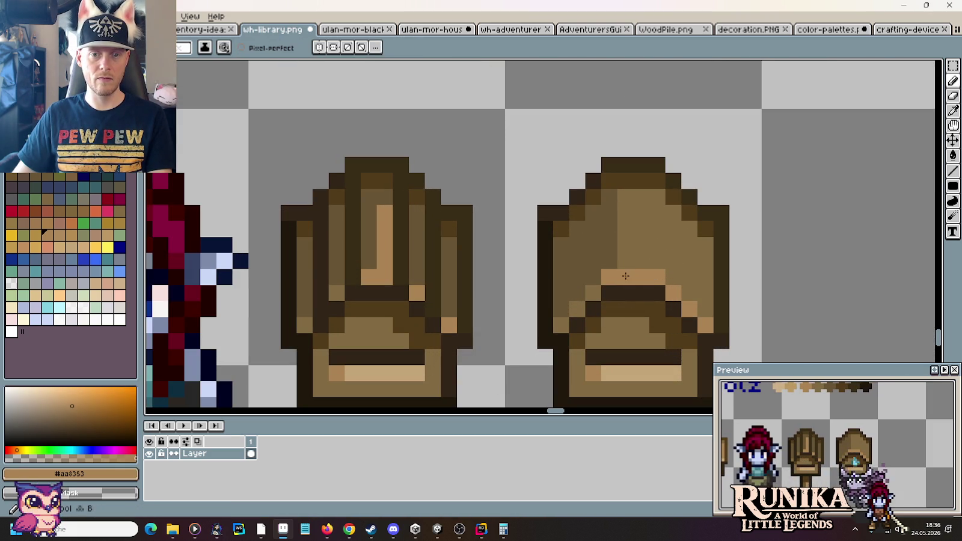
click(595, 292)
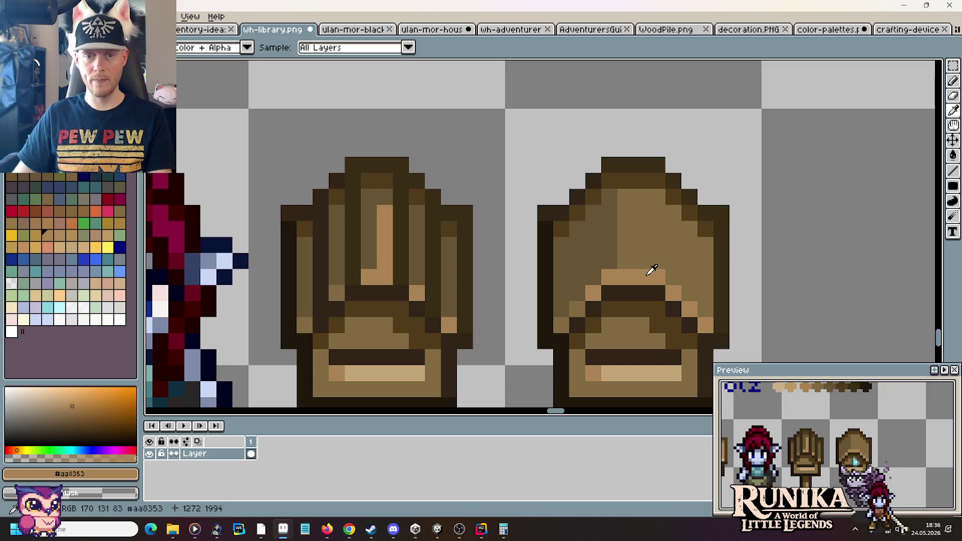
scroll(652, 270, down, 1)
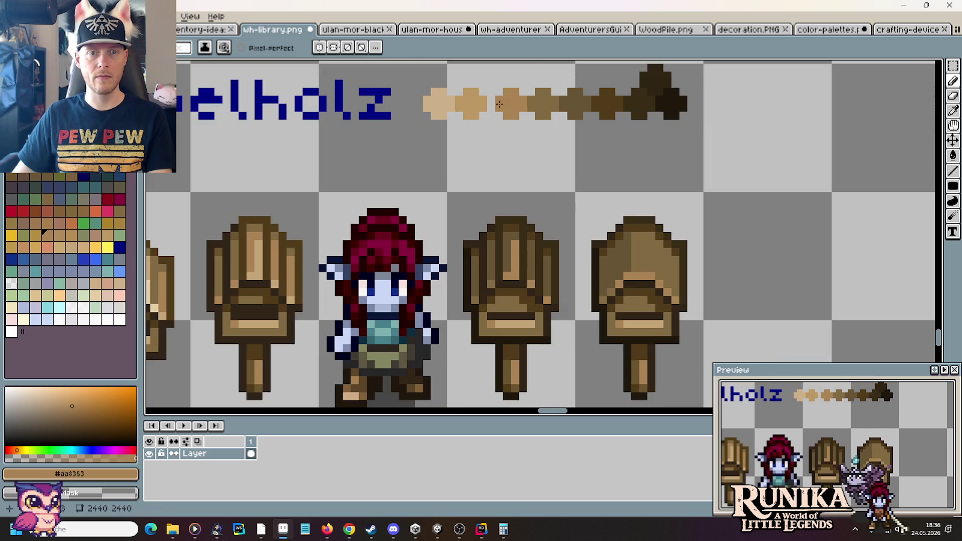
Step: Sample a pale brown from the Möbelholz swatches and light brown #aa8353 from the sign
alt+click(473, 100)
scroll(625, 240, up, 1)
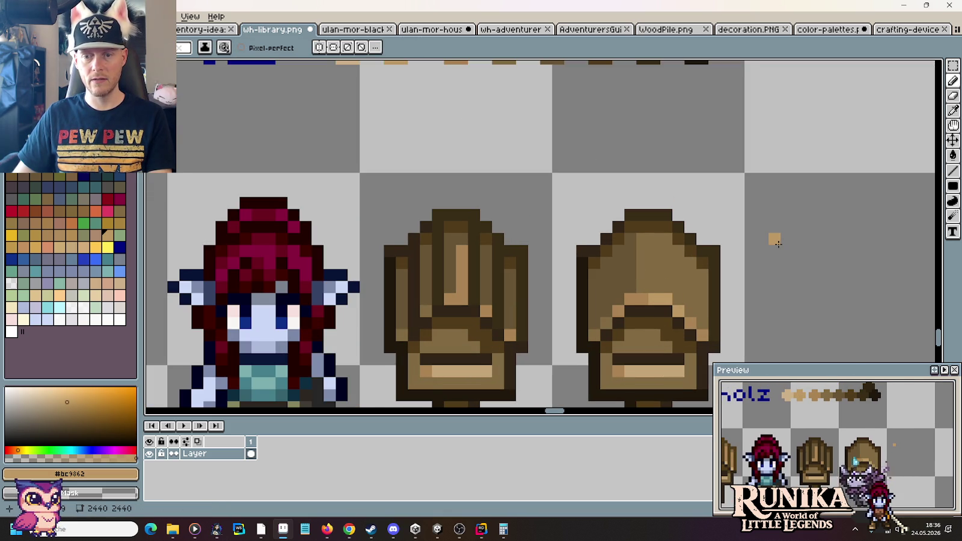
scroll(777, 243, down, 1)
scroll(691, 247, up, 1)
scroll(661, 247, up, 1)
alt+click(638, 247)
scroll(675, 206, up, 3)
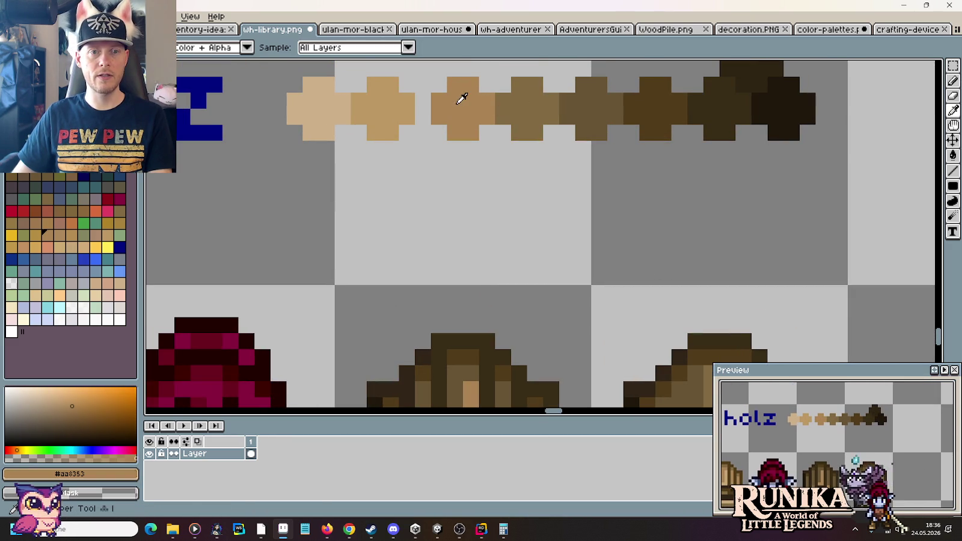
scroll(508, 64, down, 3)
key(b)
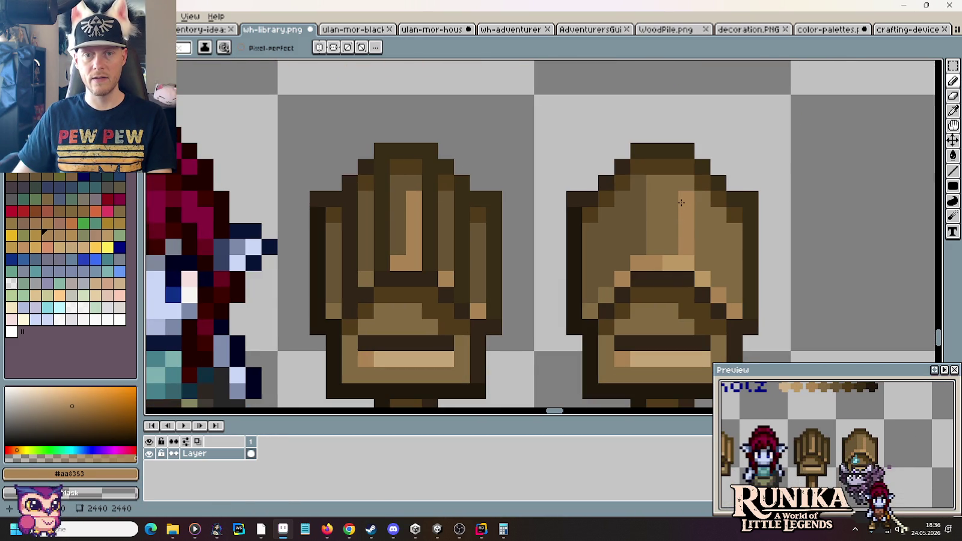
scroll(832, 241, down, 3)
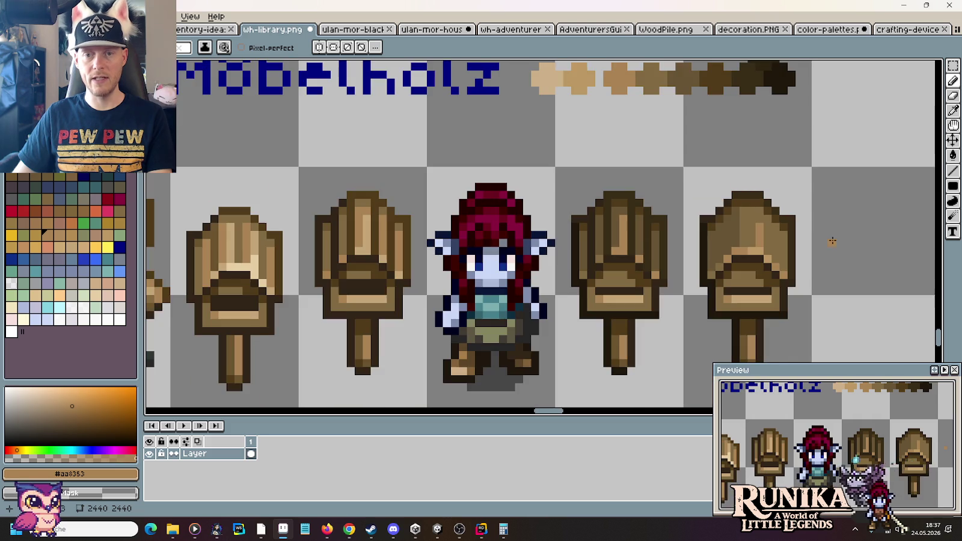
scroll(769, 125, up, 2)
Step: Paint two dark brown #523c1b pixels on the right sign
key(i)
click(725, 274)
scroll(692, 208, up, 3)
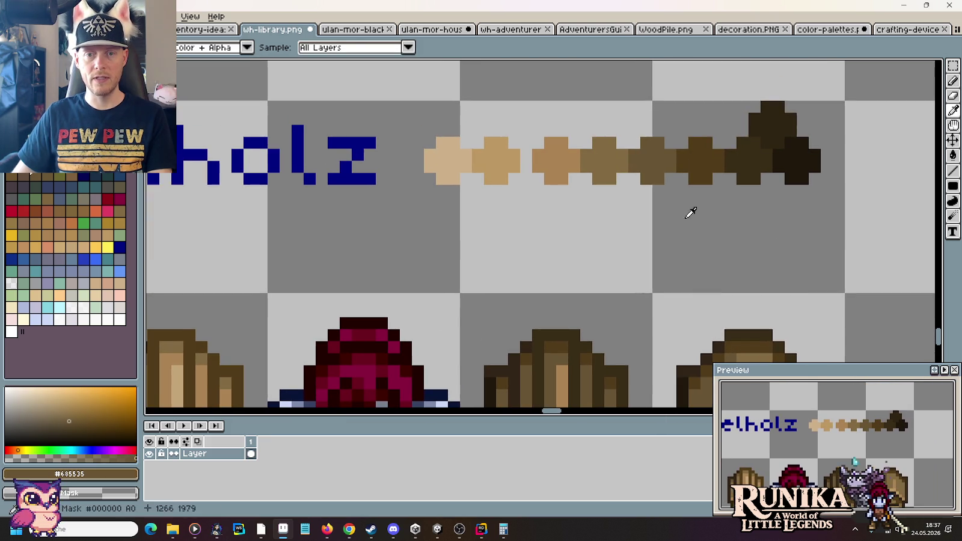
key(b)
key(i)
click(692, 155)
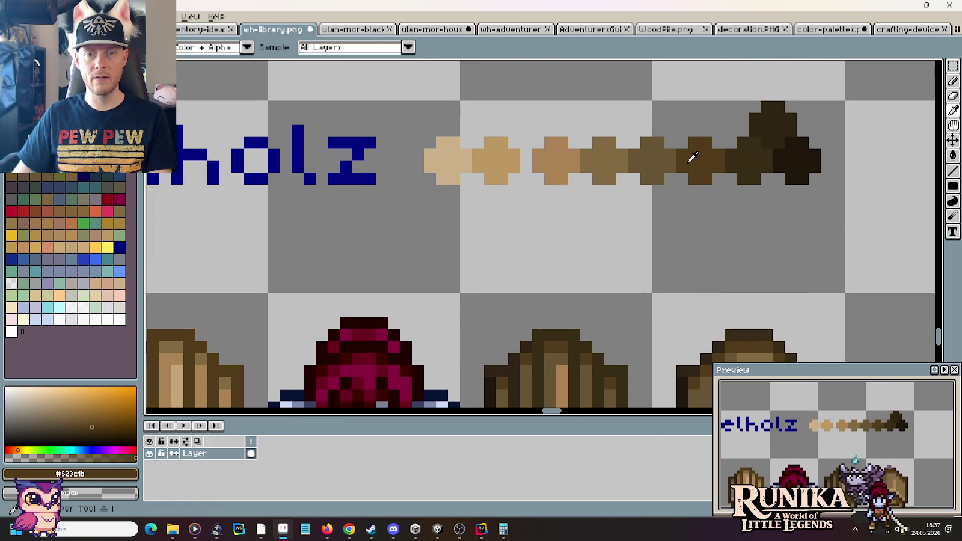
scroll(691, 244, down, 4)
key(b)
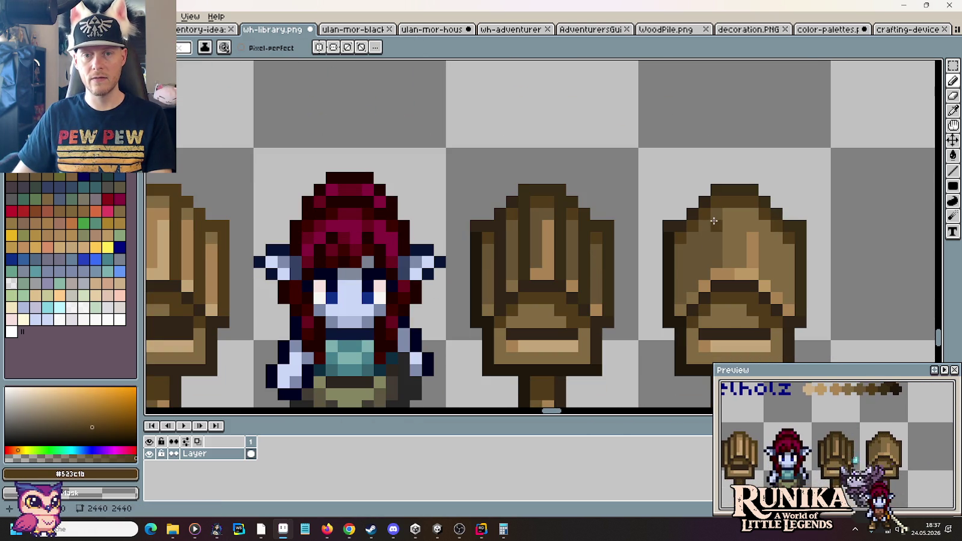
click(716, 238)
click(717, 250)
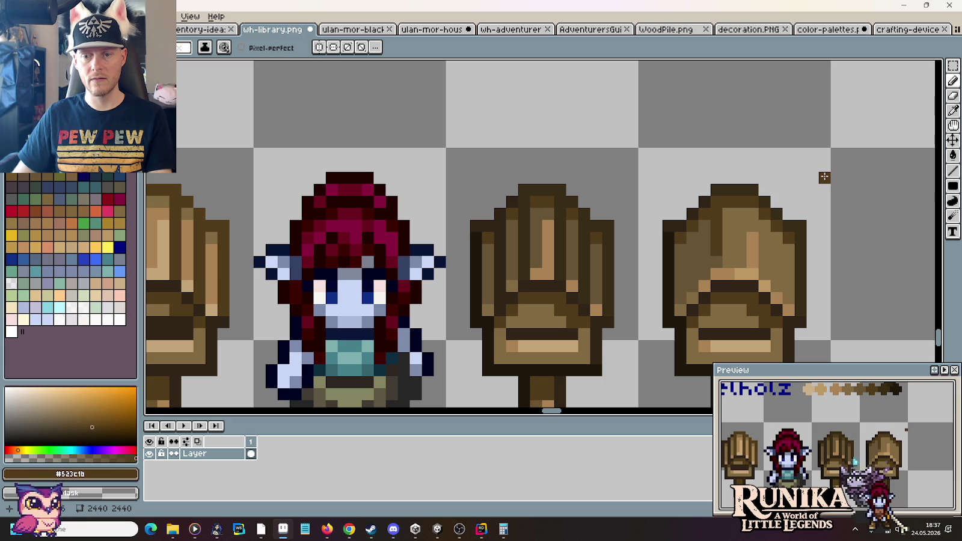
Step: Draw a dark #523c1b vertical line on the right sign and resample its browns
key(i)
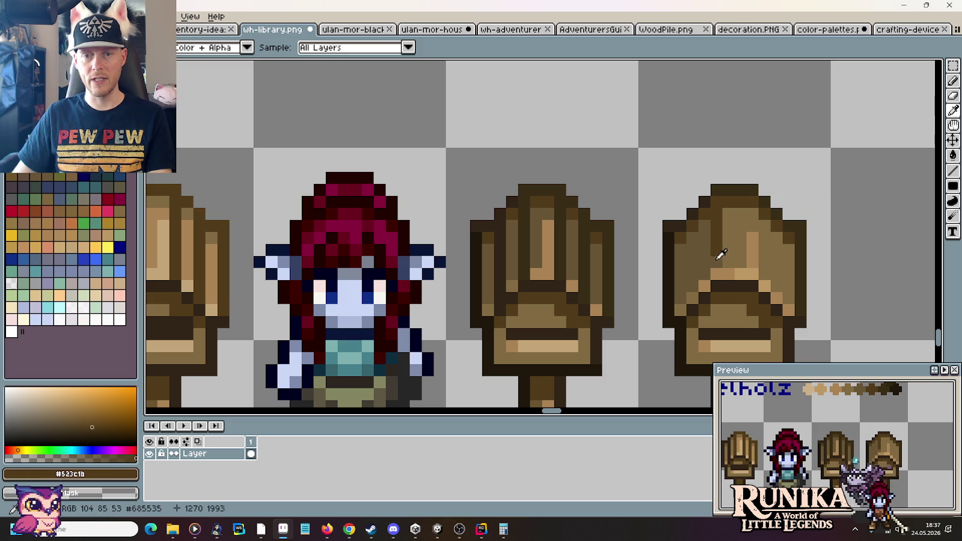
alt+click(749, 228)
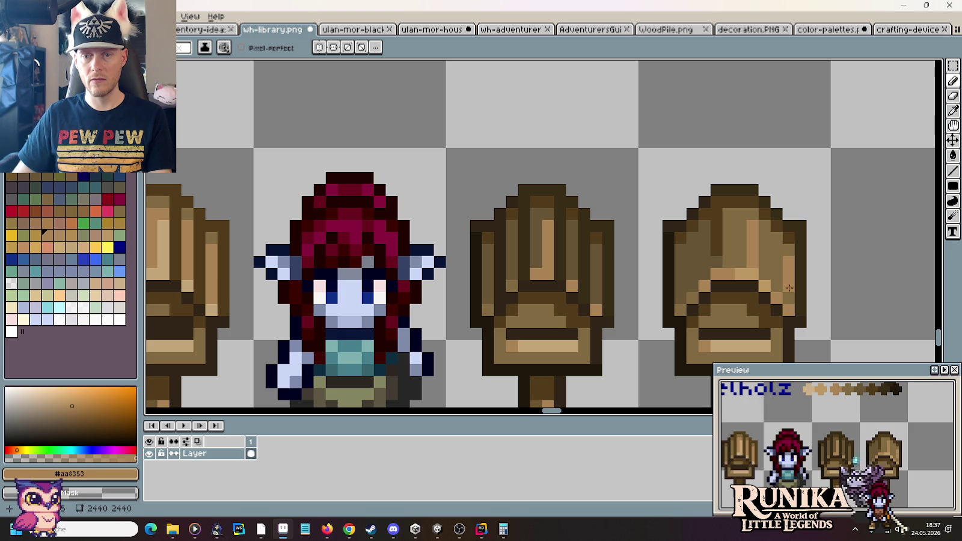
alt+click(692, 240)
drag(690, 269, 701, 226)
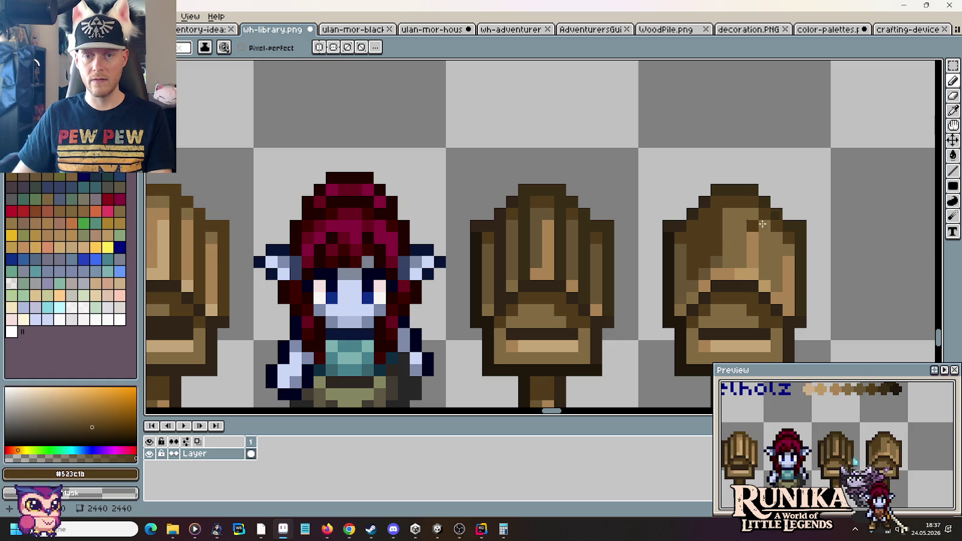
alt+click(729, 261)
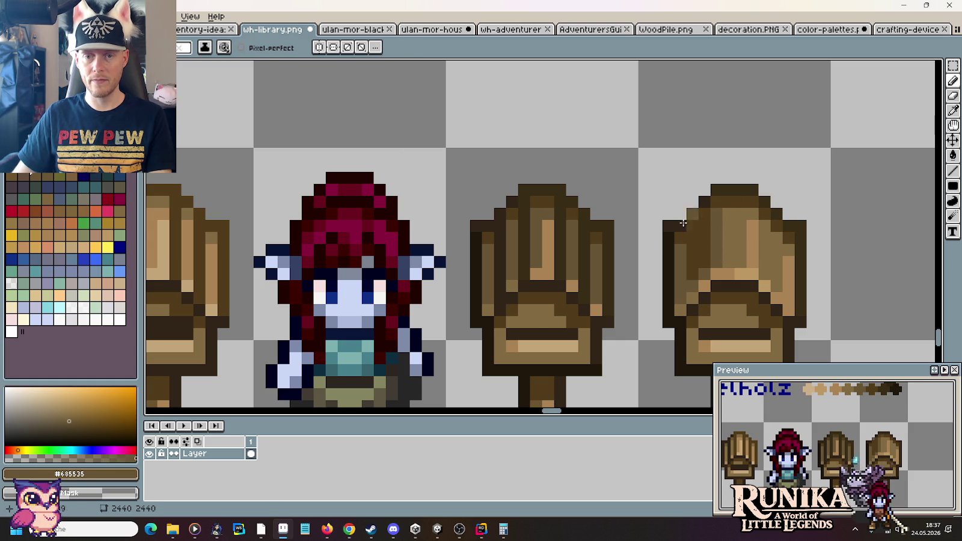
alt+click(680, 251)
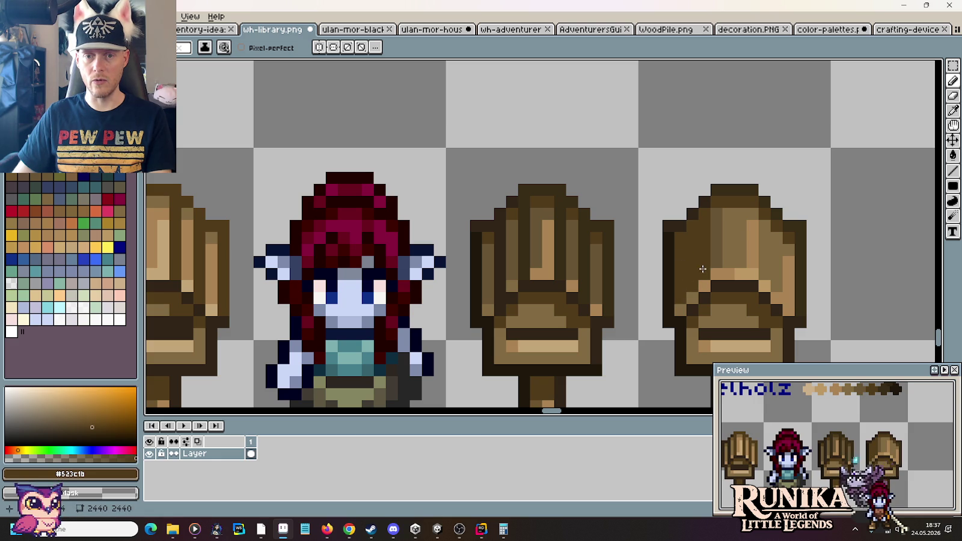
alt+click(721, 251)
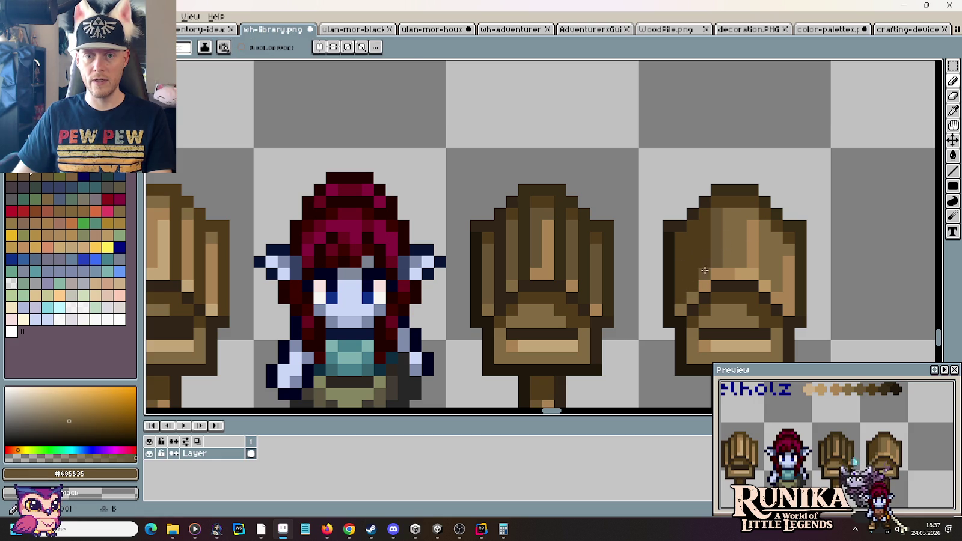
scroll(762, 272, down, 1)
scroll(762, 272, down, 2)
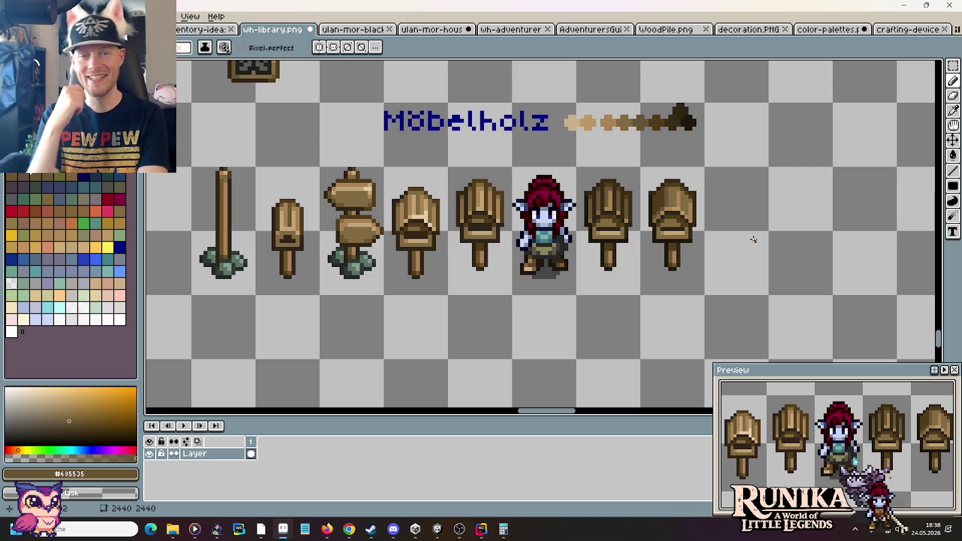
Step: Duplicate the last signpost to its right
key(m)
mouse_move(682, 272)
mouse_down()
mouse_move(667, 181)
mouse_move(737, 208)
mouse_up()
key(ctrl+d)
scroll(744, 288, up, 2)
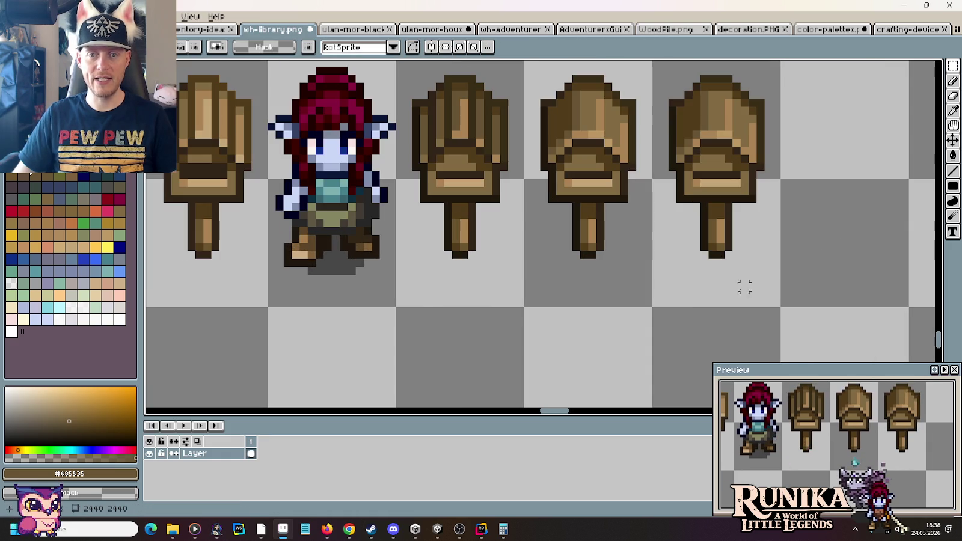
Step: Raise the copy's lower board and stem by one pixel
mouse_move(751, 293)
mouse_down()
mouse_move(674, 176)
mouse_move(751, 310)
mouse_move(730, 275)
mouse_up()
key(ctrl+d)
scroll(768, 222, down, 2)
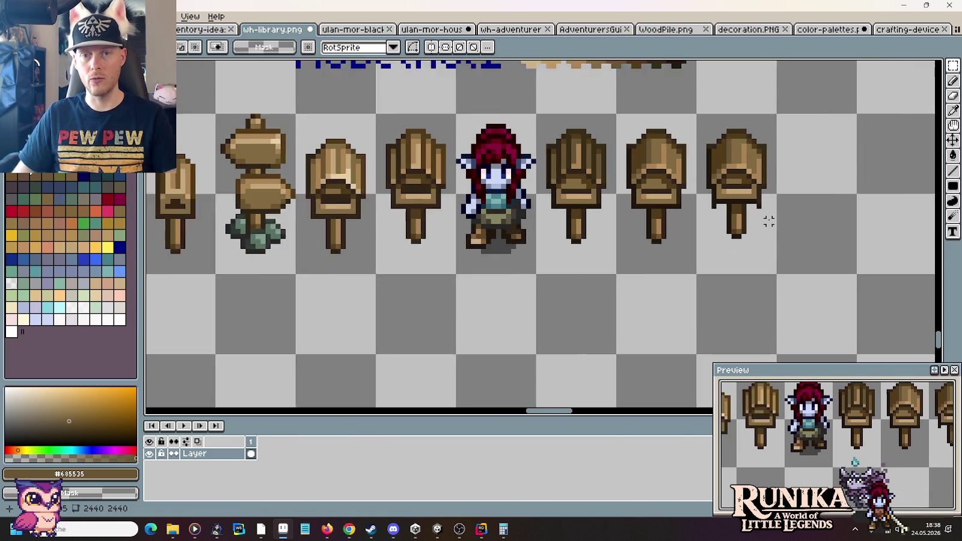
scroll(768, 222, down, 1)
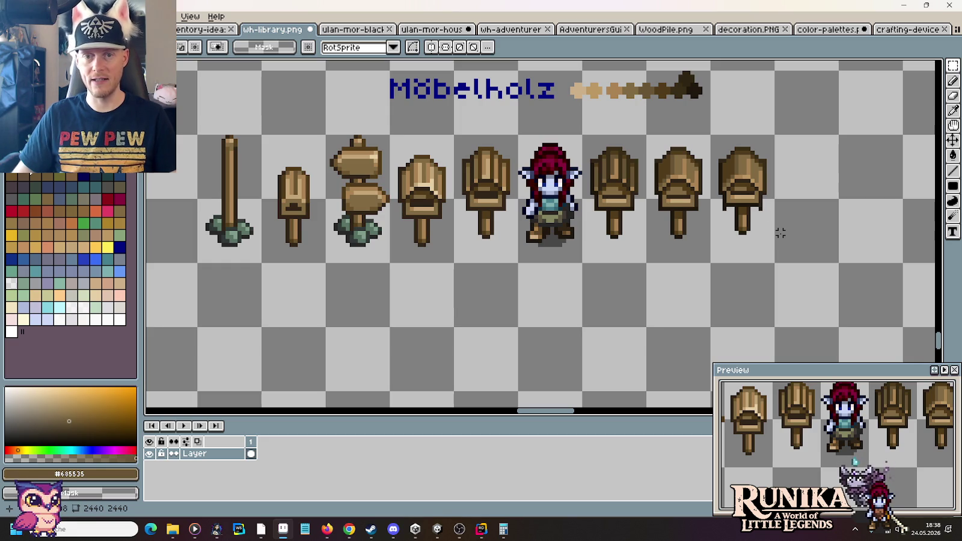
scroll(760, 215, up, 1)
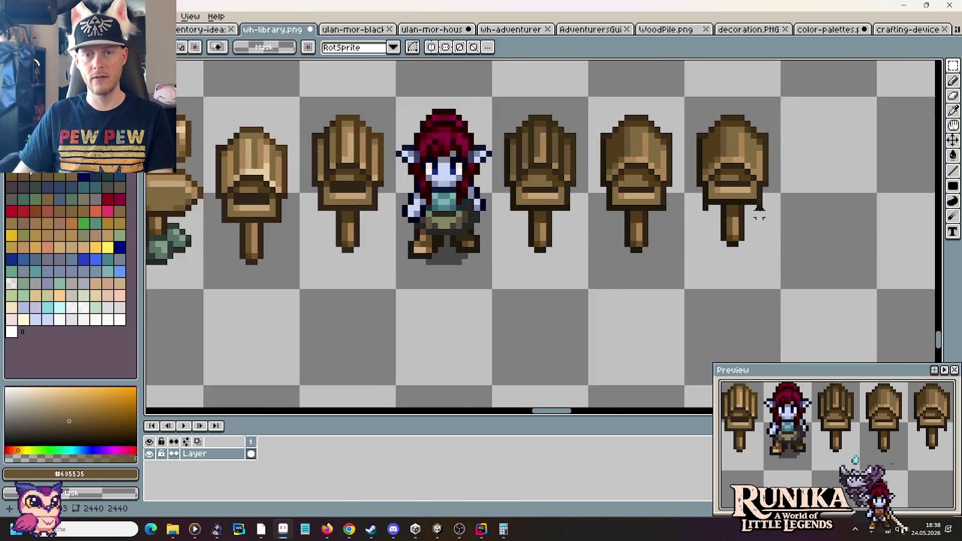
scroll(760, 213, up, 1)
key(b)
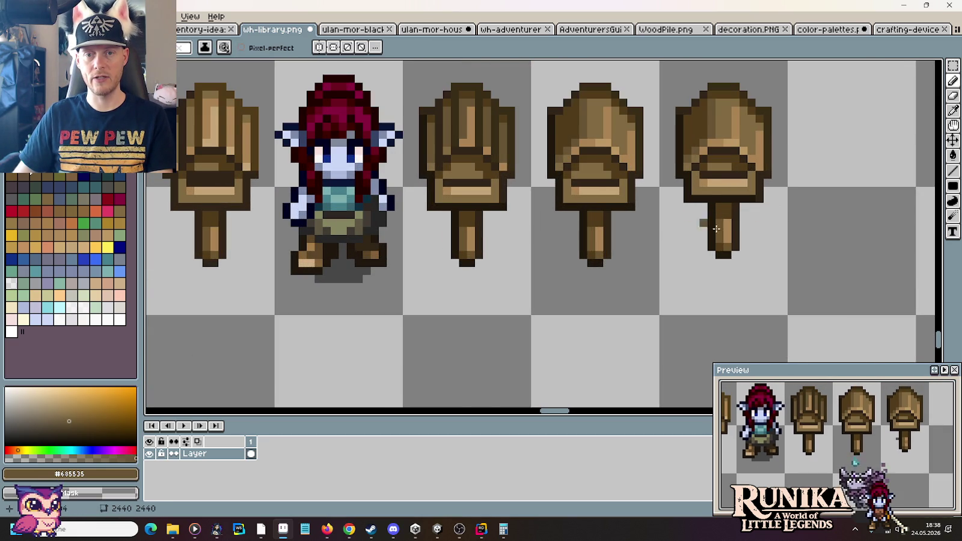
scroll(716, 229, down, 2)
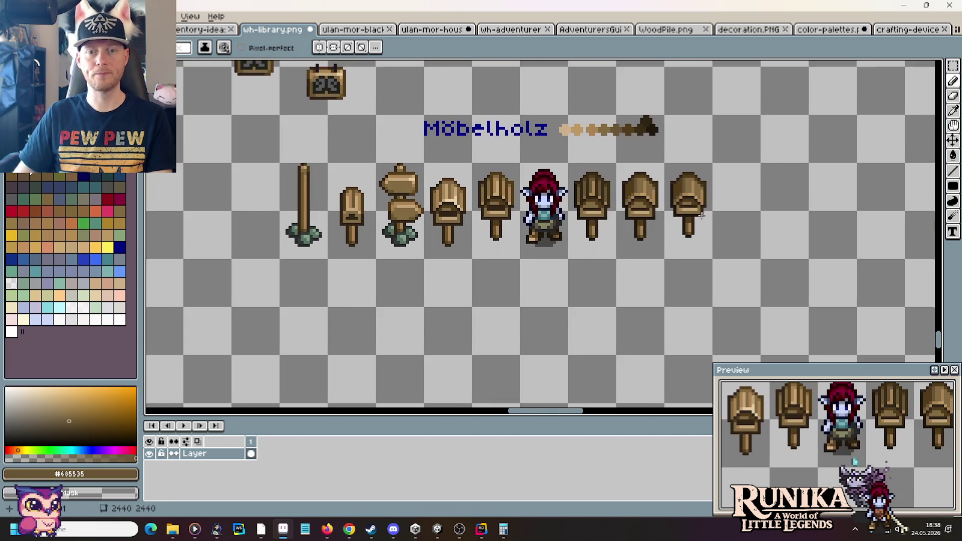
scroll(702, 212, up, 4)
Step: Paint dark brown shading and an outline pixel on the right signpost's board
key(i)
click(682, 158)
key(b)
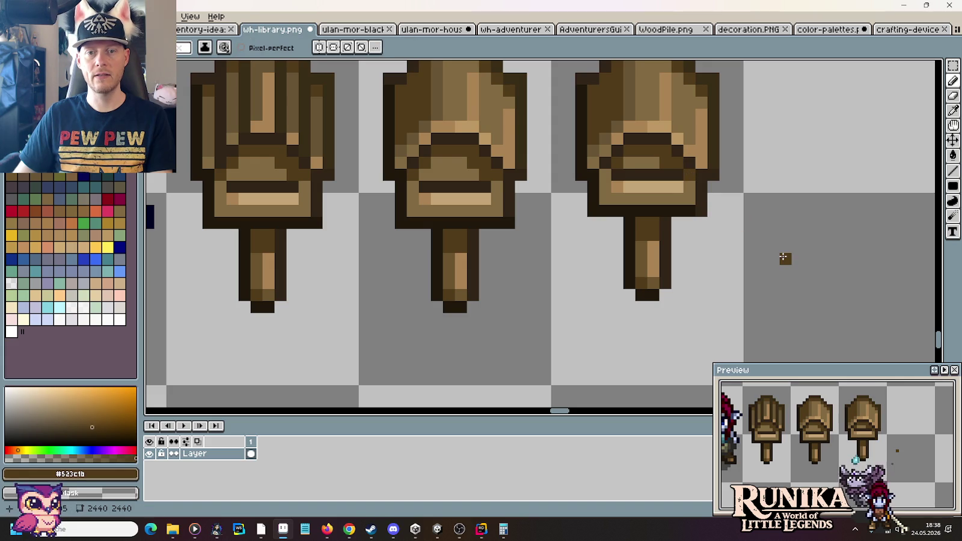
drag(696, 185, 690, 184)
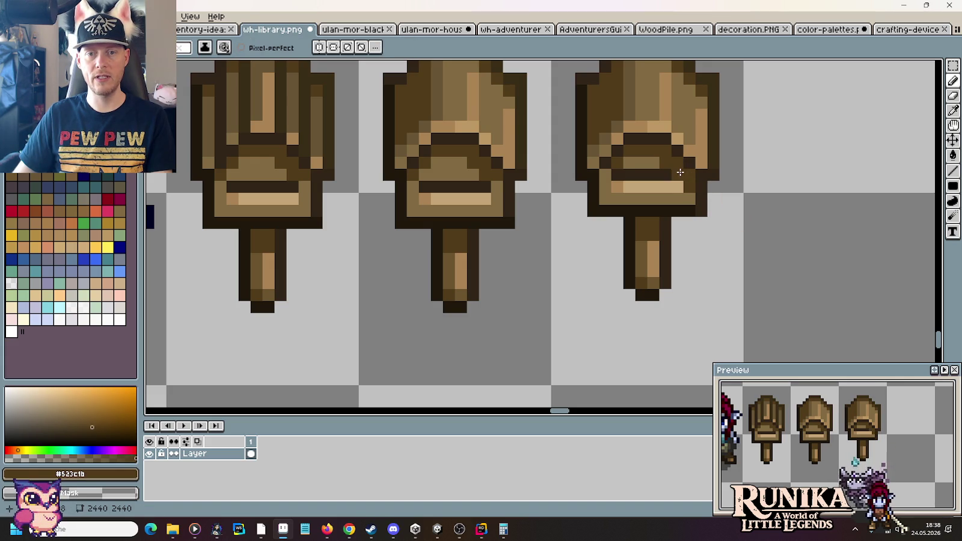
alt+click(659, 207)
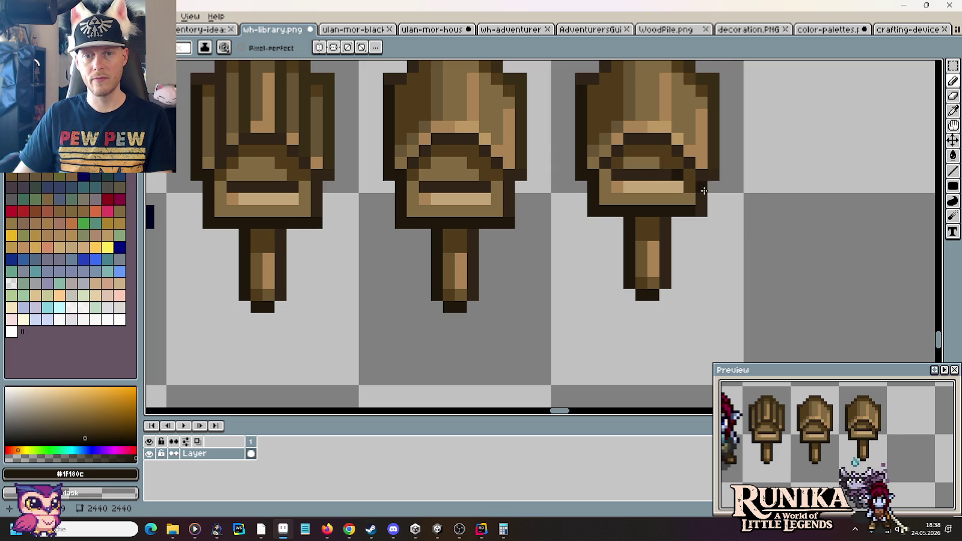
key(i)
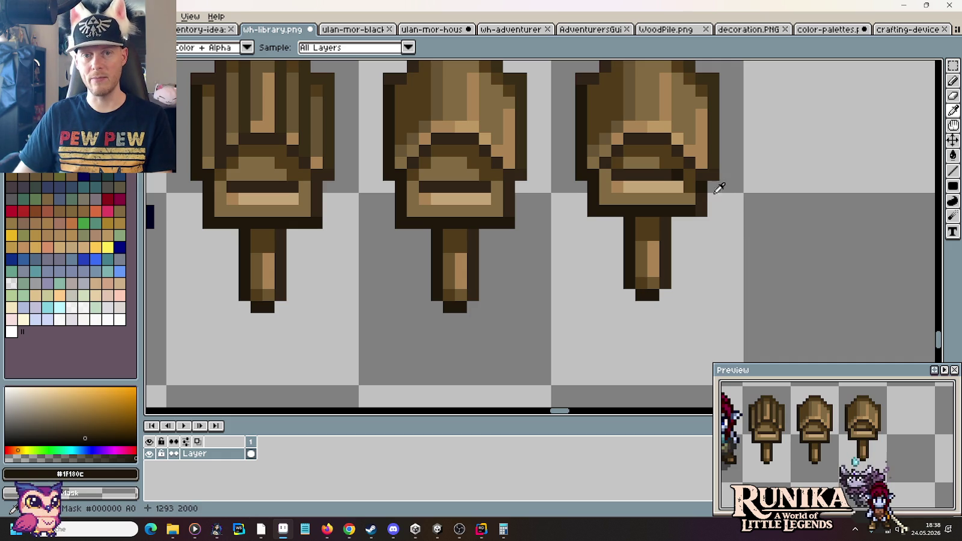
key(b)
click(690, 176)
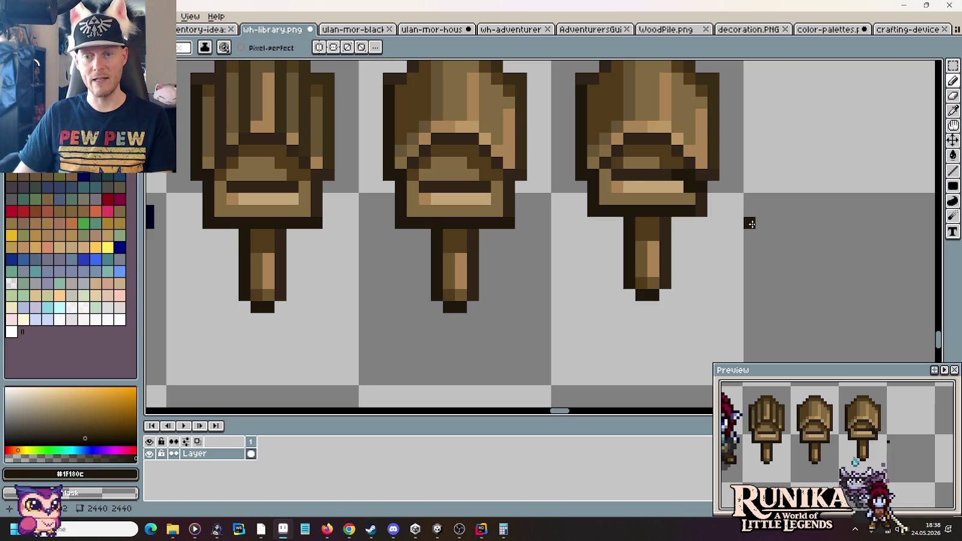
alt+click(678, 158)
click(689, 175)
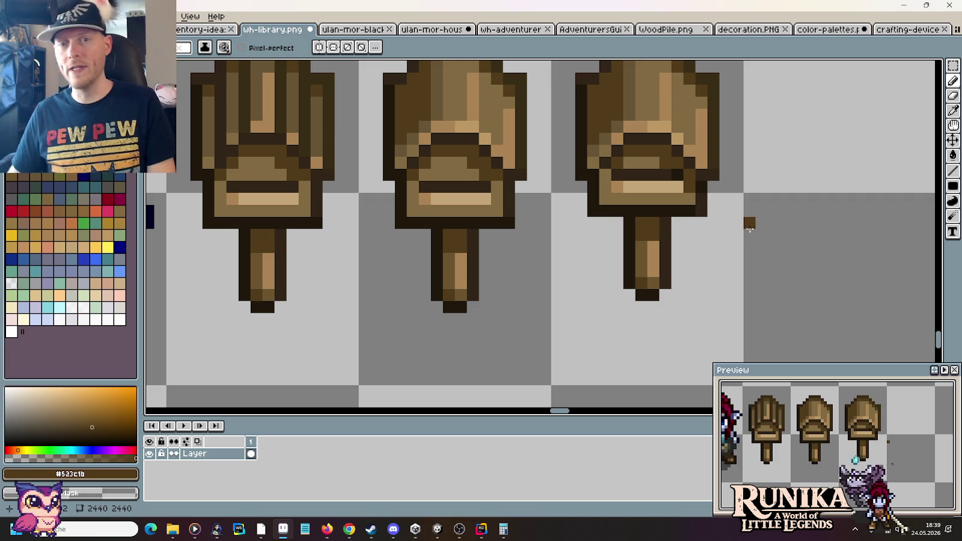
Step: Pick the dark outline and deep brown shades, undoing a stray test pixel
key(i)
click(707, 185)
key(b)
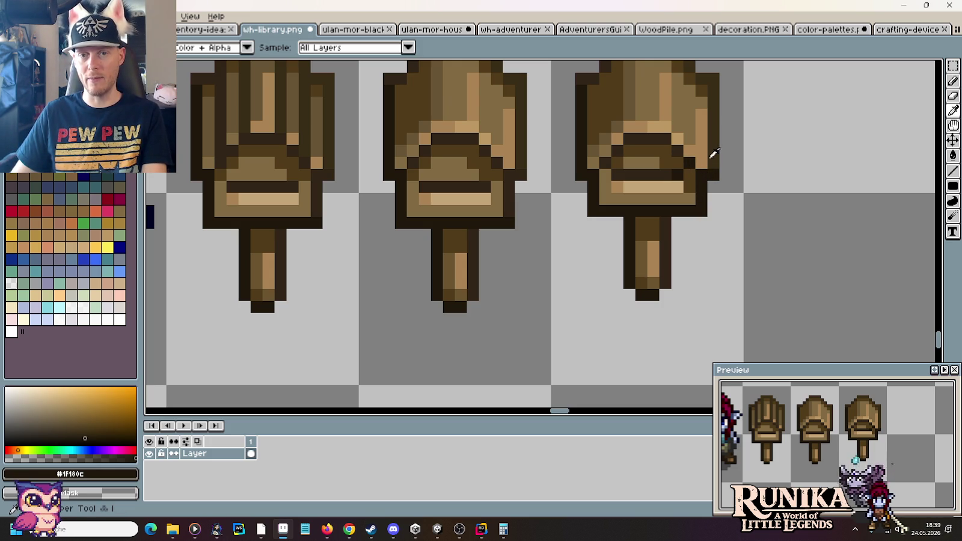
alt+click(691, 162)
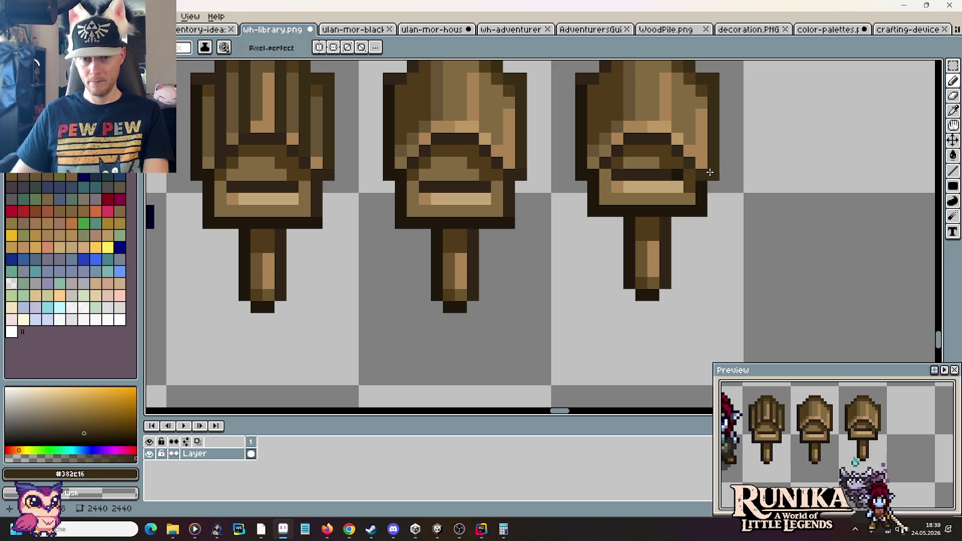
alt+click(672, 176)
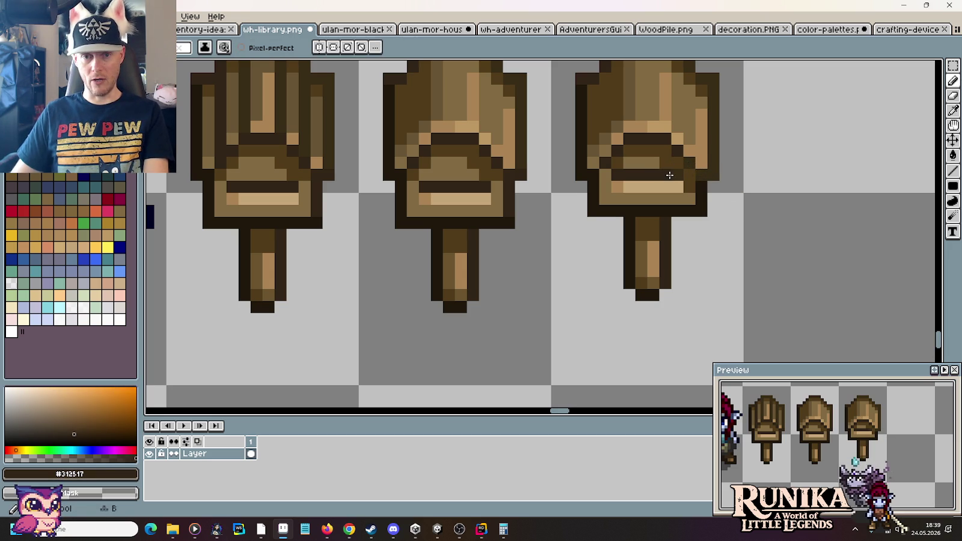
click(783, 224)
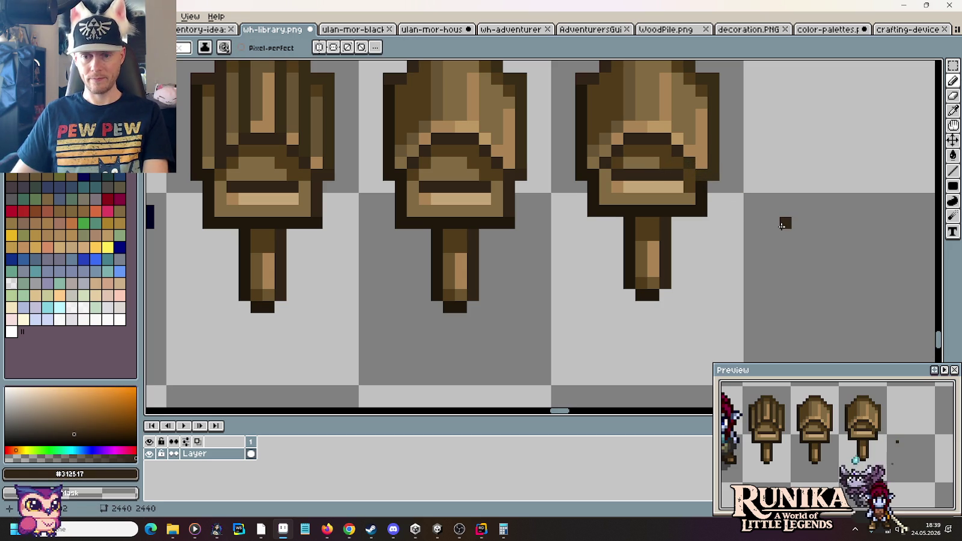
key(ctrl+z)
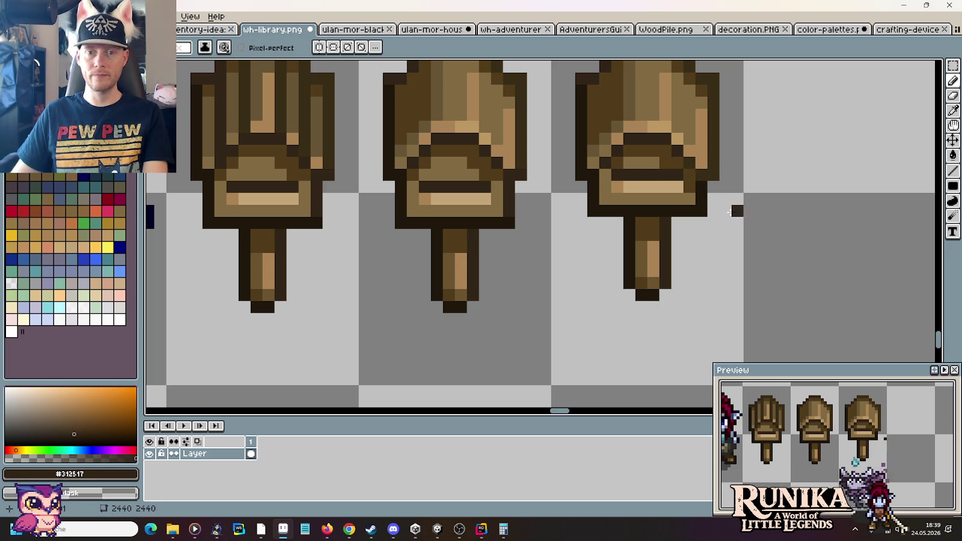
Step: Sample the mid-brown, light tan highlight and tan shade from the board
key(alt)
alt+click(681, 188)
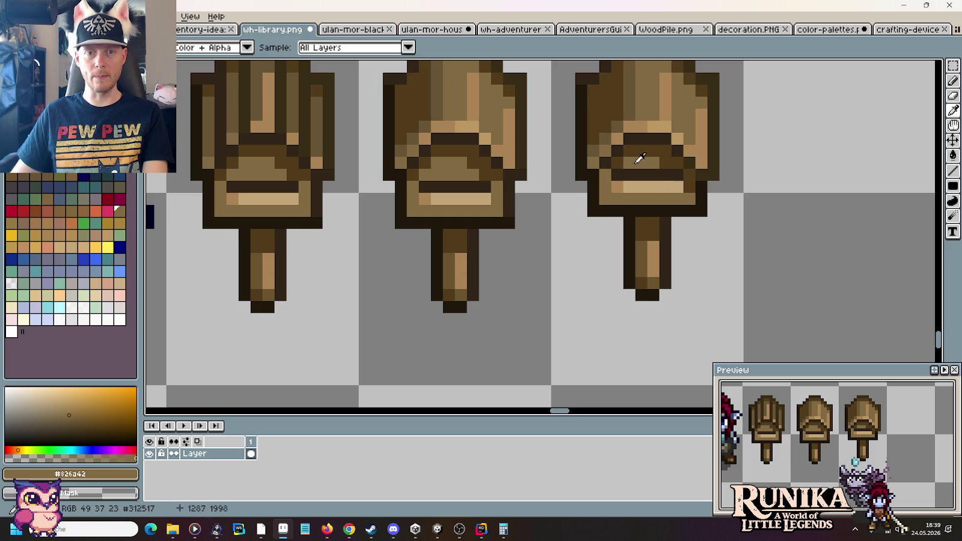
alt+click(615, 142)
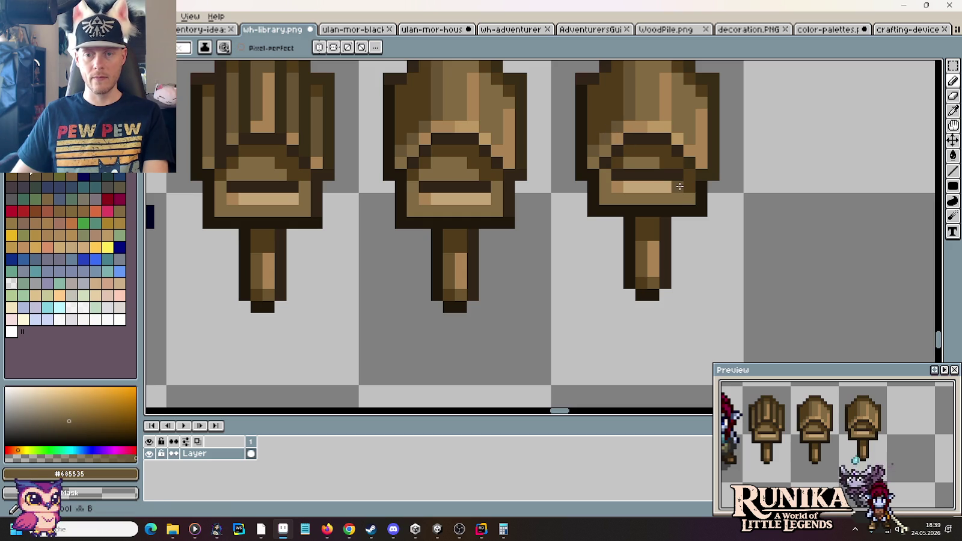
key(alt)
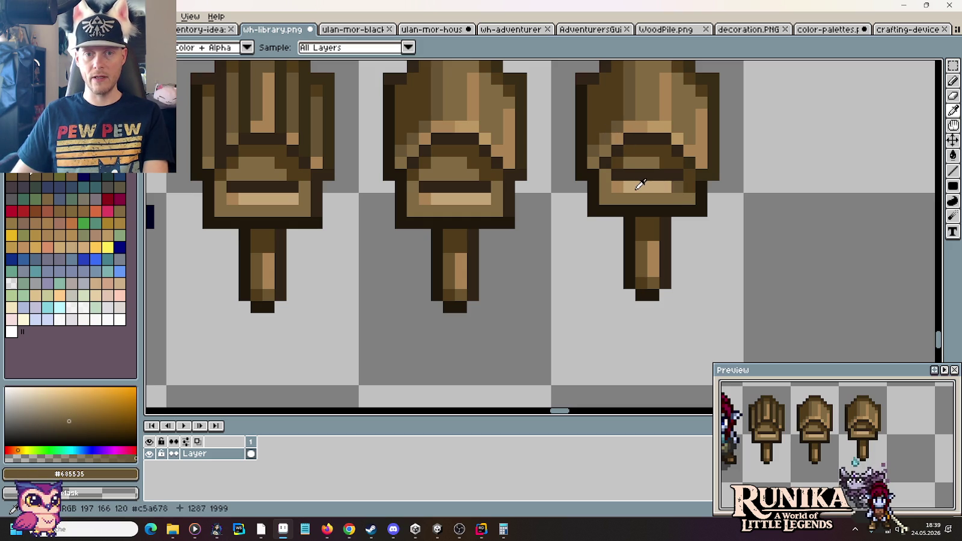
alt+click(628, 186)
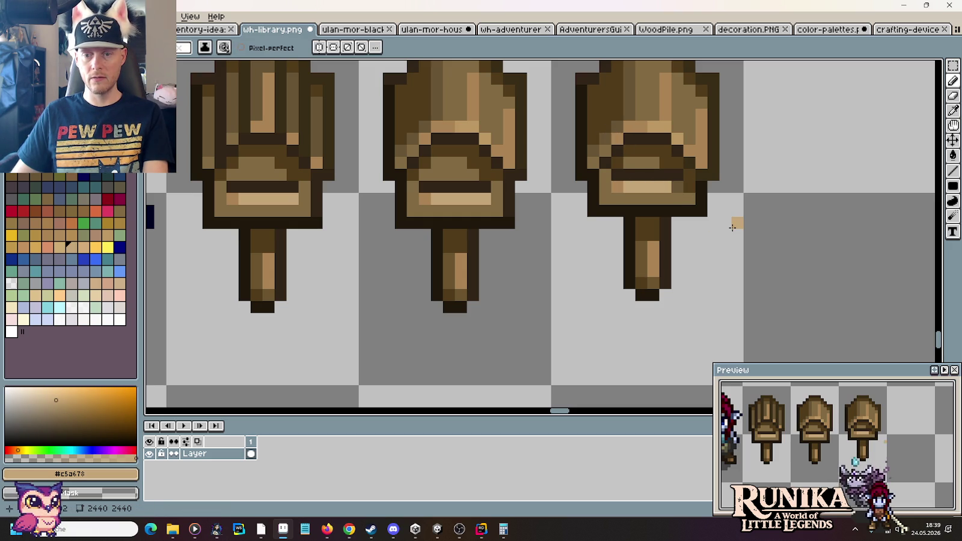
key(alt)
alt+click(625, 183)
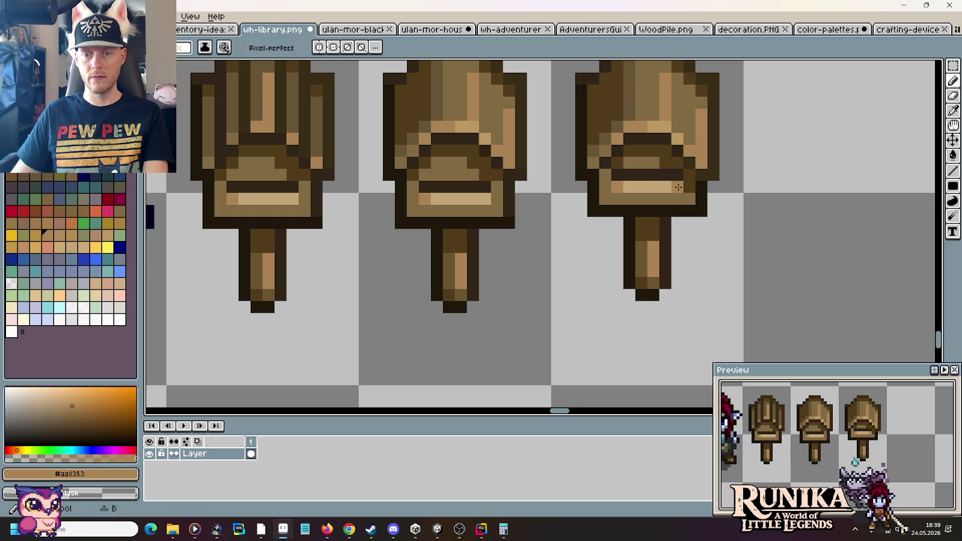
scroll(678, 187, down, 3)
Step: Redraw the right signpost's dark band in the outline colour and extend the bottom outline one pixel
scroll(678, 187, down, 1)
scroll(777, 257, up, 4)
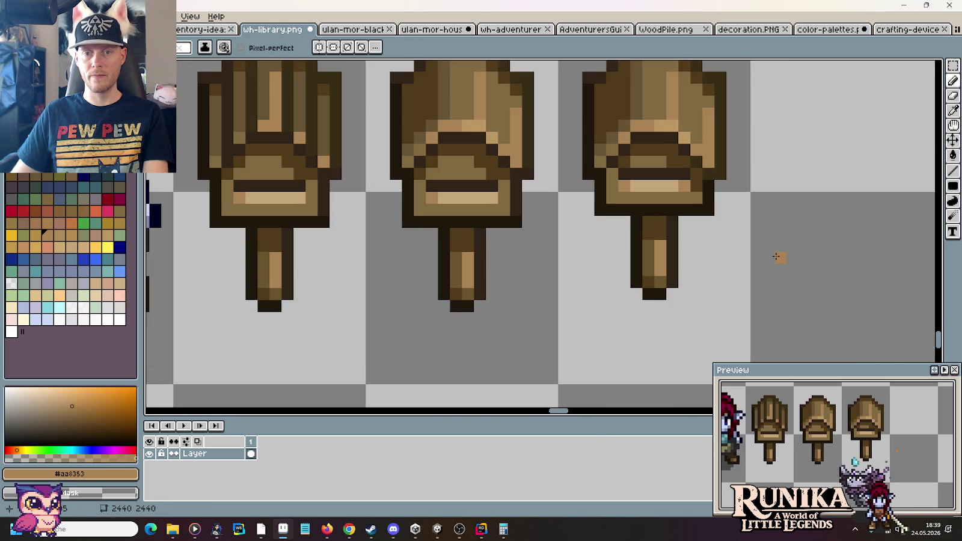
scroll(776, 256, down, 3)
scroll(776, 256, up, 3)
scroll(754, 244, up, 1)
scroll(760, 245, down, 1)
alt+click(726, 193)
scroll(726, 190, up, 1)
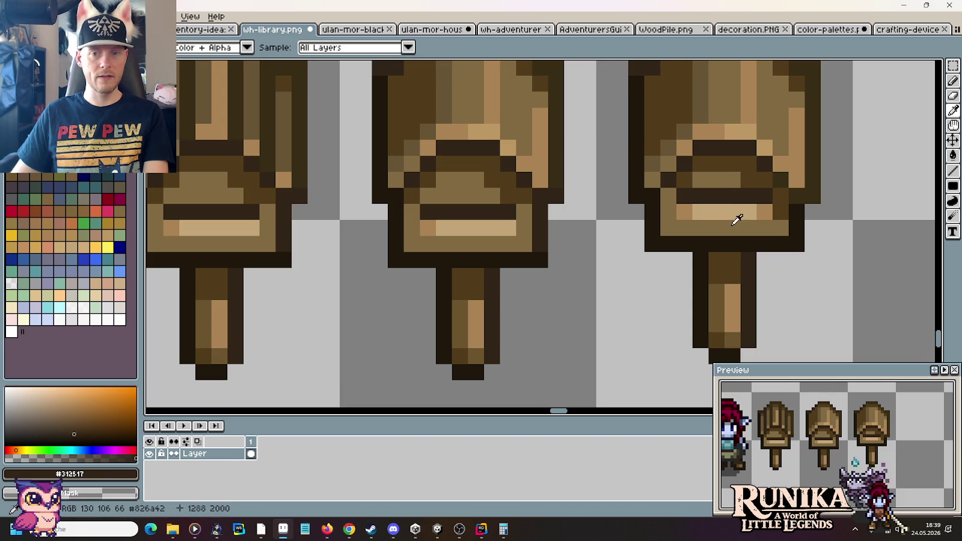
scroll(736, 221, up, 1)
alt+click(730, 240)
drag(773, 182, 655, 180)
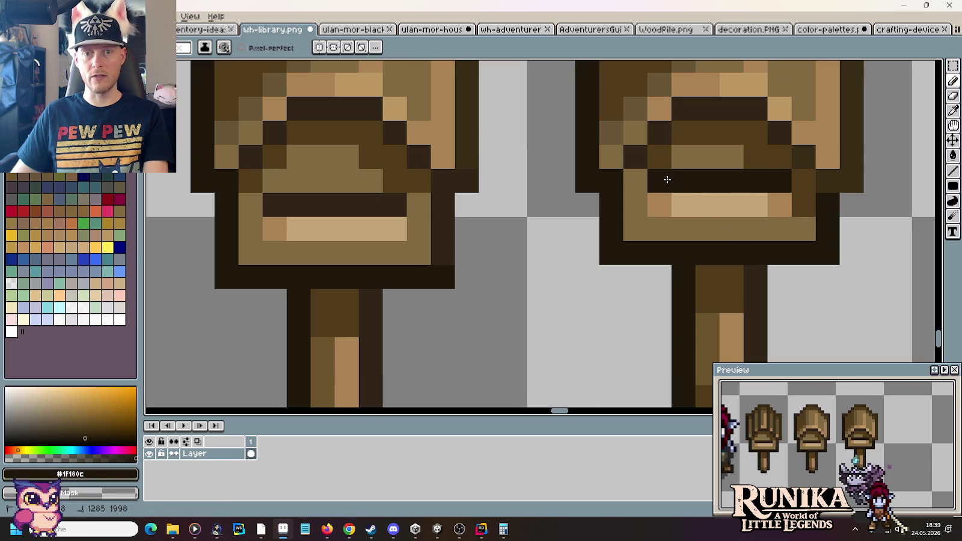
click(847, 259)
scroll(847, 258, down, 1)
scroll(846, 256, down, 1)
scroll(847, 255, up, 1)
Step: Darken both ends of the right signpost's tan band to mid-brown #826a42
alt+click(800, 222)
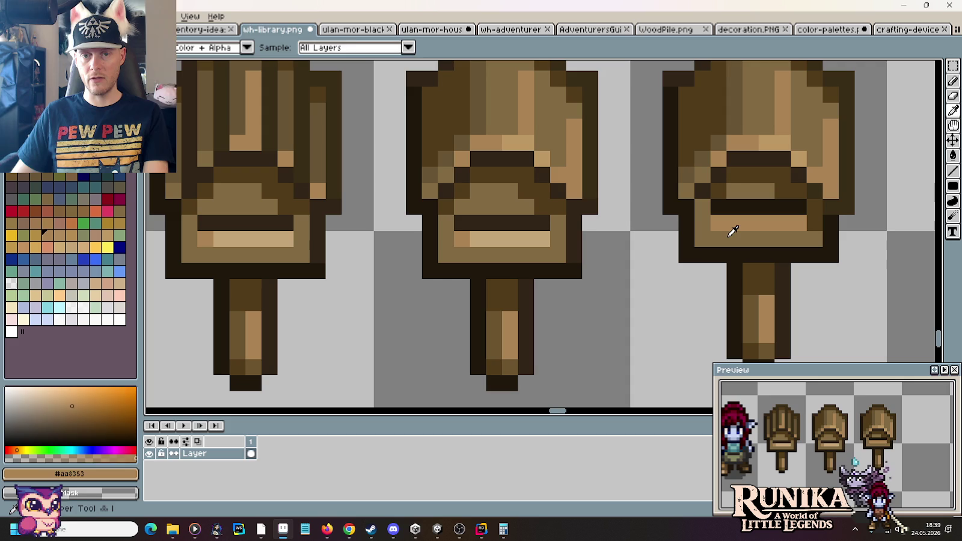
alt+click(734, 192)
click(718, 223)
click(799, 223)
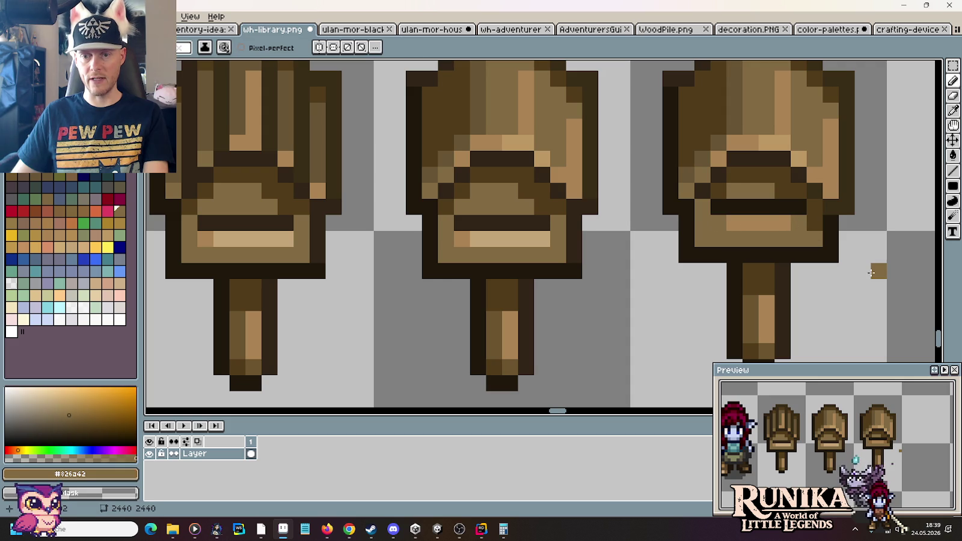
alt+click(803, 224)
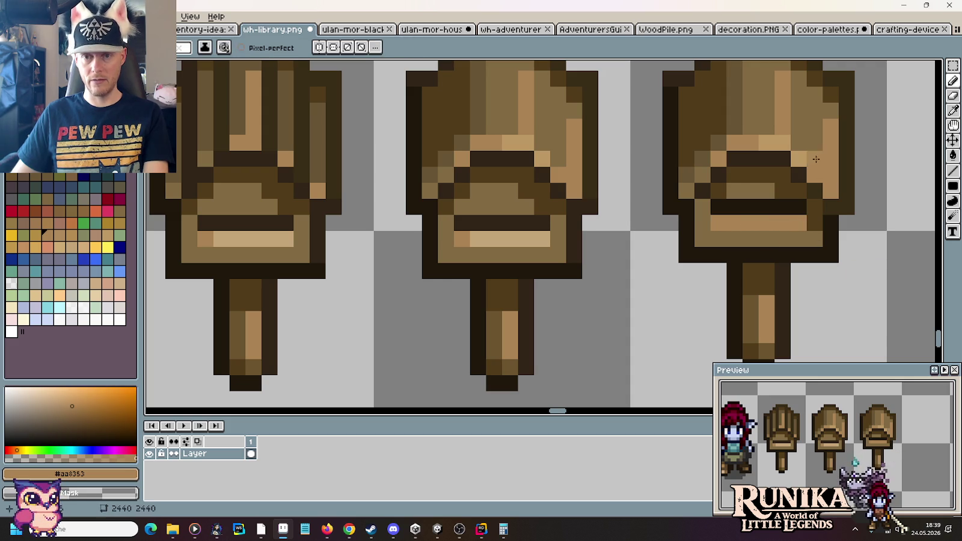
alt+click(803, 129)
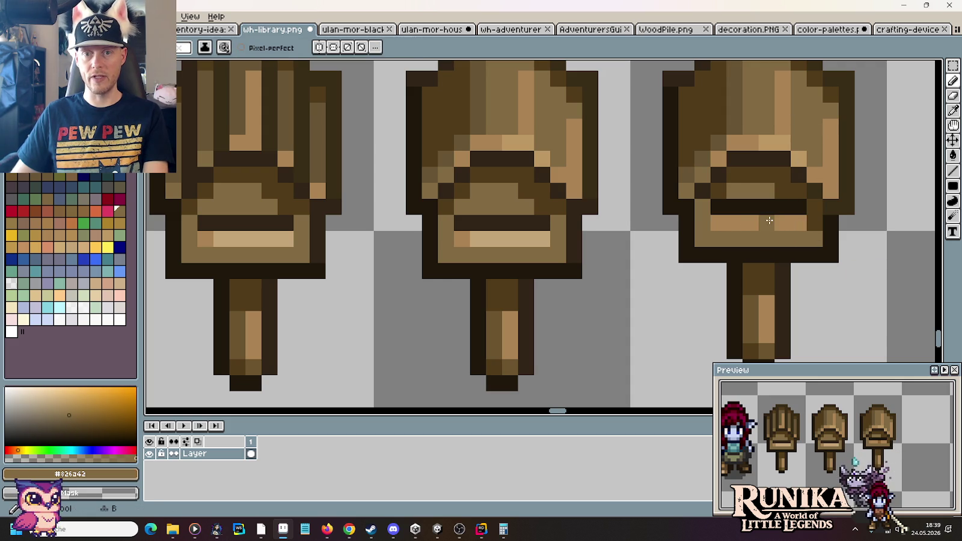
scroll(842, 263, down, 3)
scroll(842, 263, down, 2)
drag(842, 263, 794, 251)
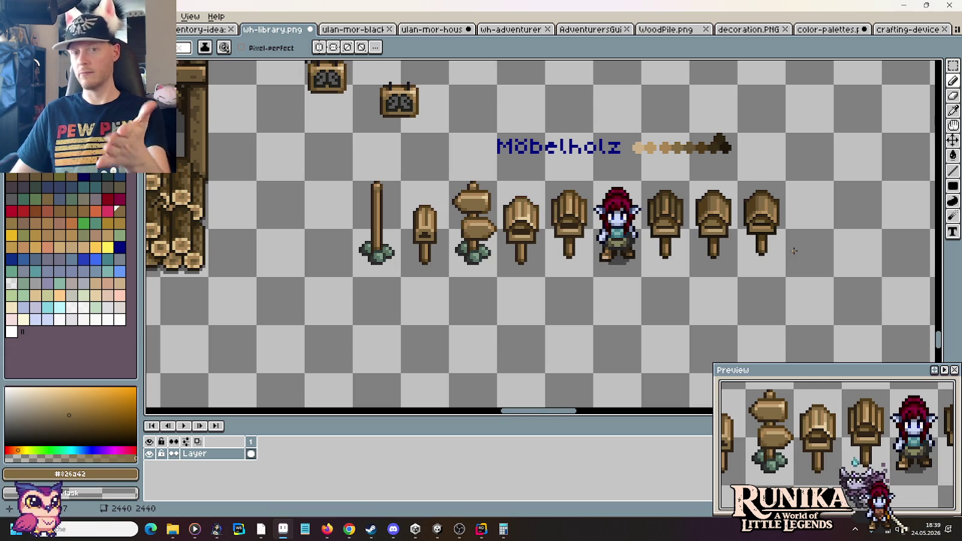
Step: Duplicate the last signpost onto the right end of the row
key(m)
drag(738, 179, 785, 276)
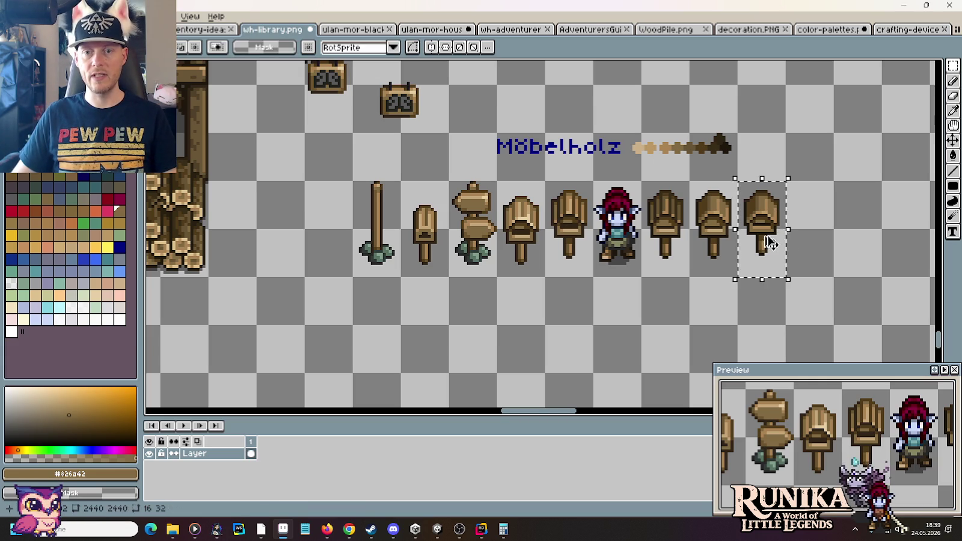
drag(762, 241, 810, 240)
click(691, 222)
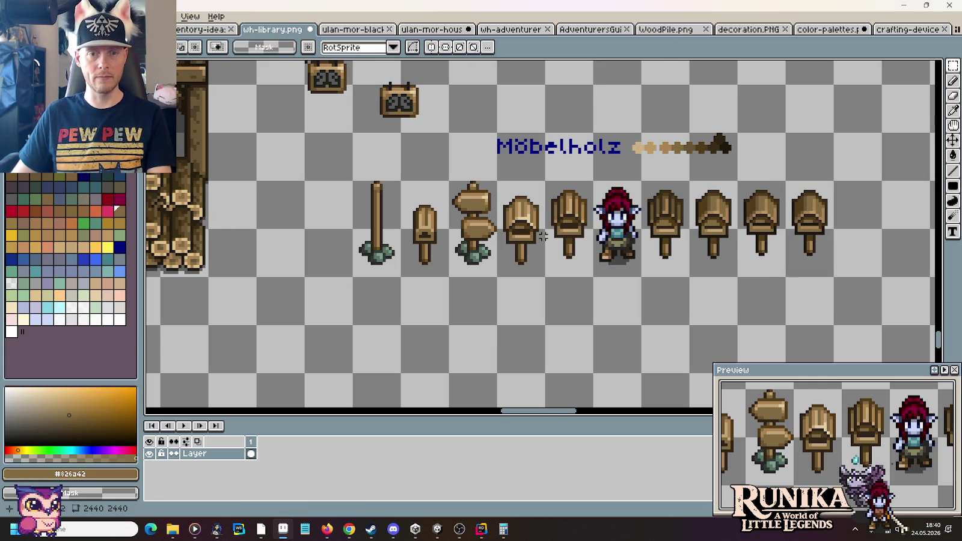
scroll(511, 229, left, 5)
Step: Sample black from the canvas as the shadow colour
key(i)
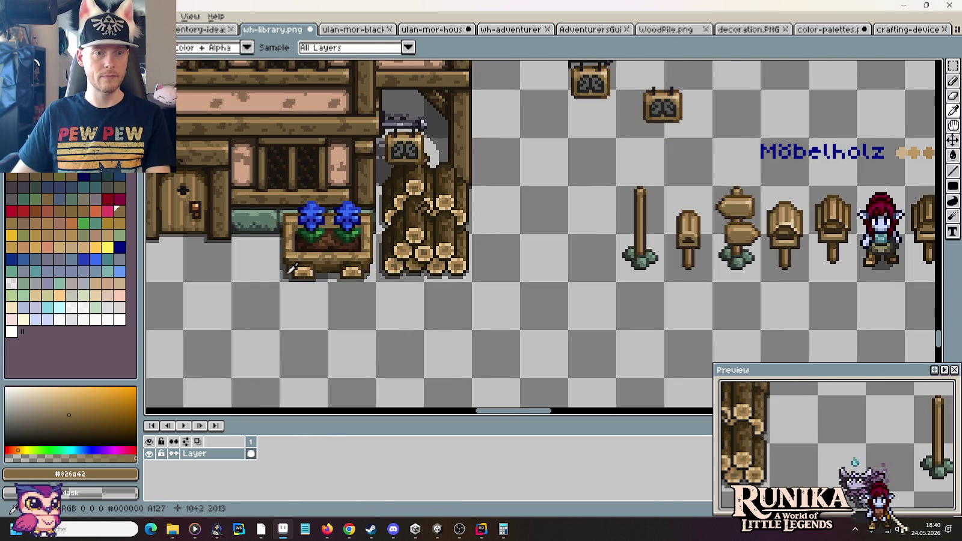
click(290, 271)
scroll(552, 264, right, 5)
scroll(731, 227, up, 2)
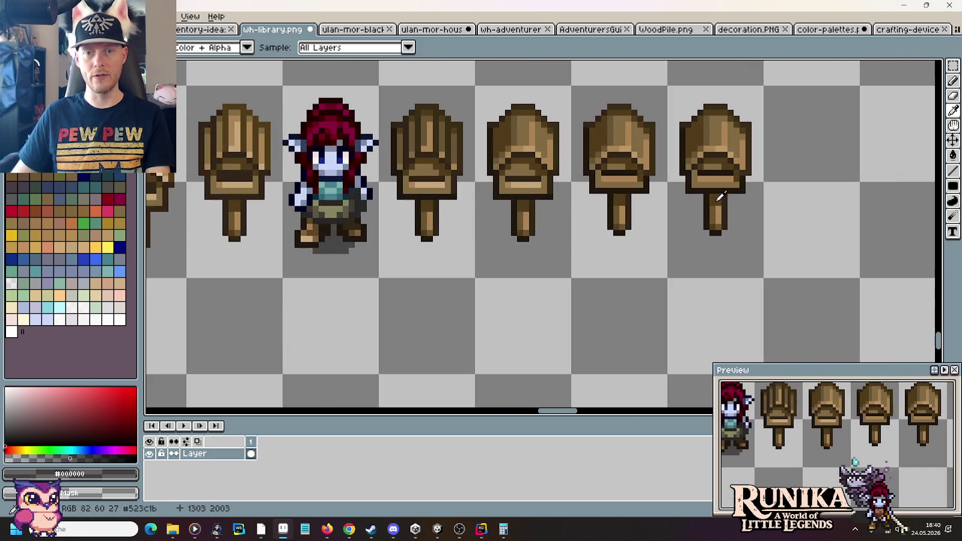
scroll(731, 228, up, 2)
Step: Paint dark shadow pixels under the rightmost signpost's post and along its left side
key(b)
mouse_move(704, 236)
mouse_down()
mouse_move(667, 245)
mouse_move(658, 206)
mouse_up()
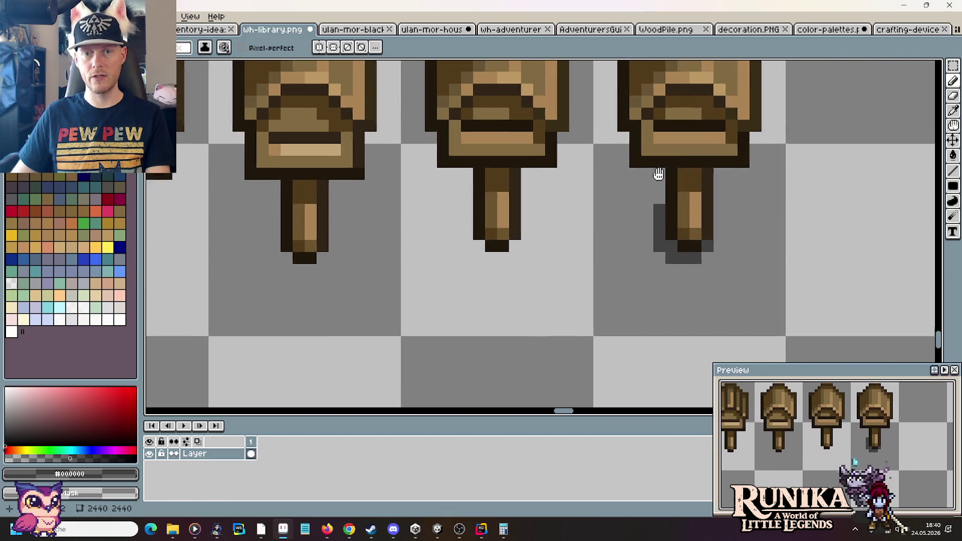
drag(657, 172, 678, 246)
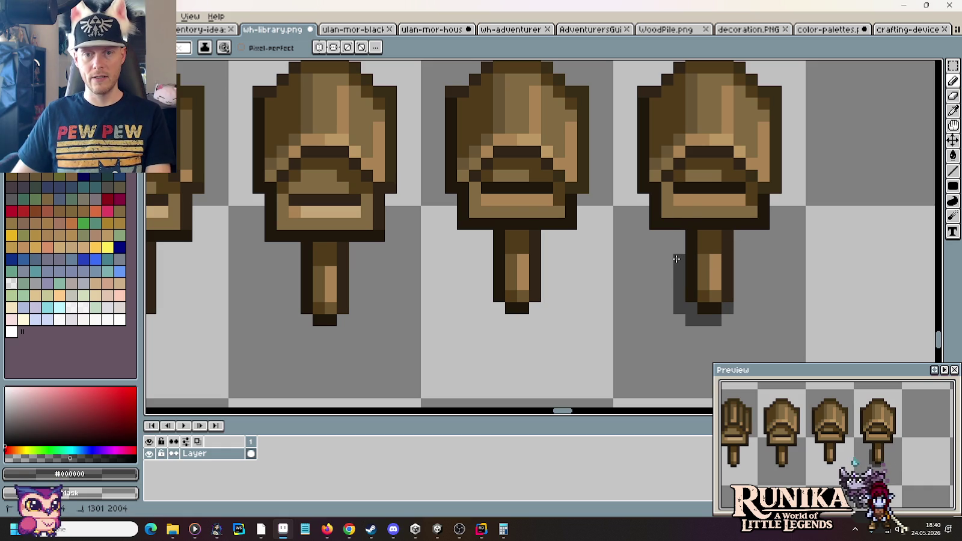
drag(666, 259, 654, 260)
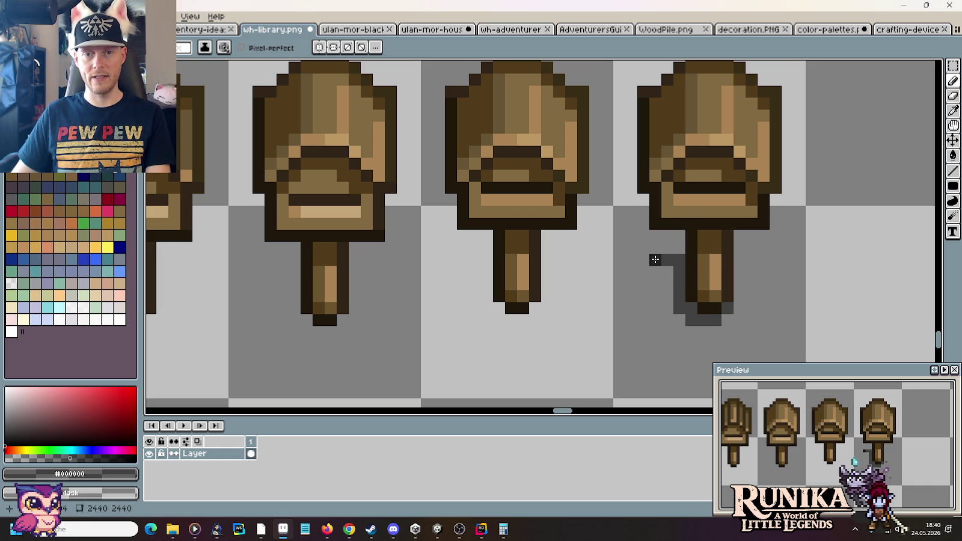
click(642, 260)
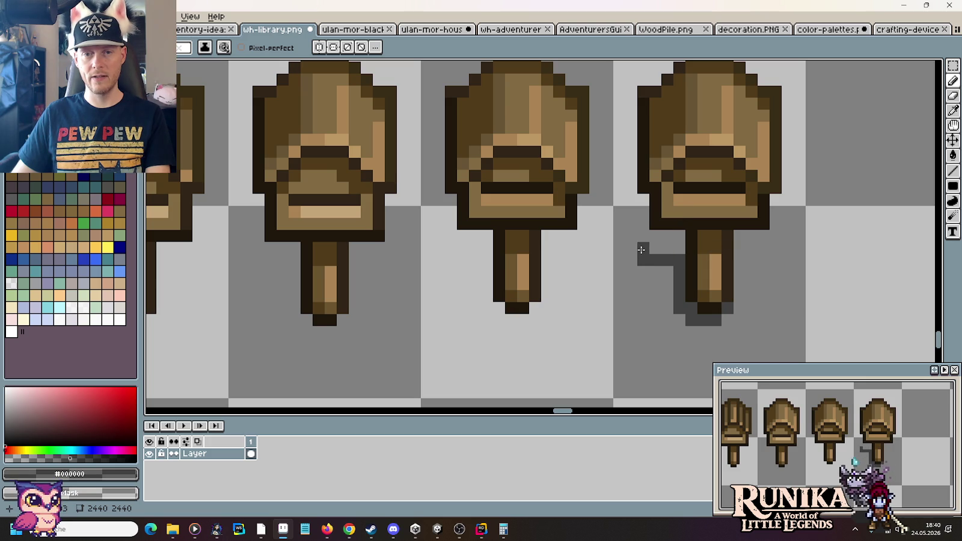
drag(641, 249, 642, 240)
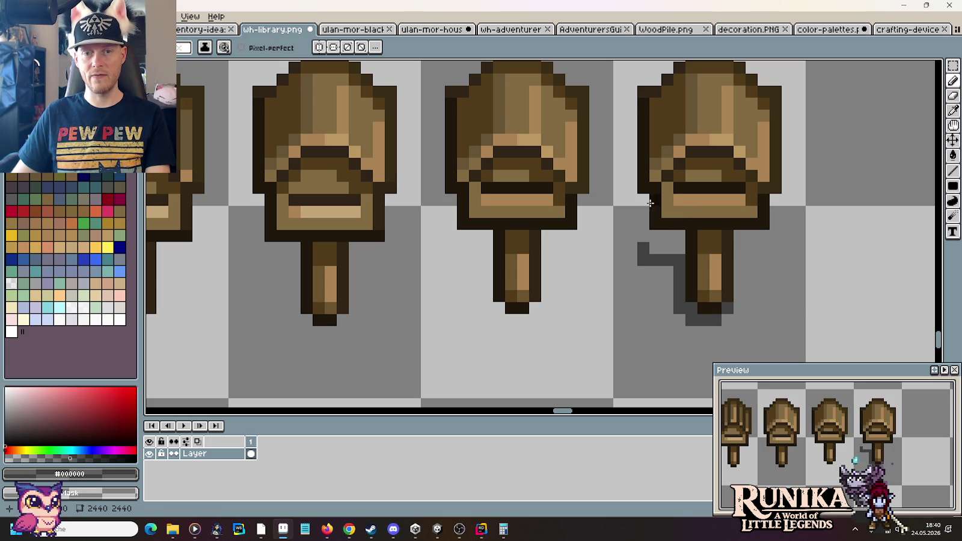
drag(630, 236, 642, 235)
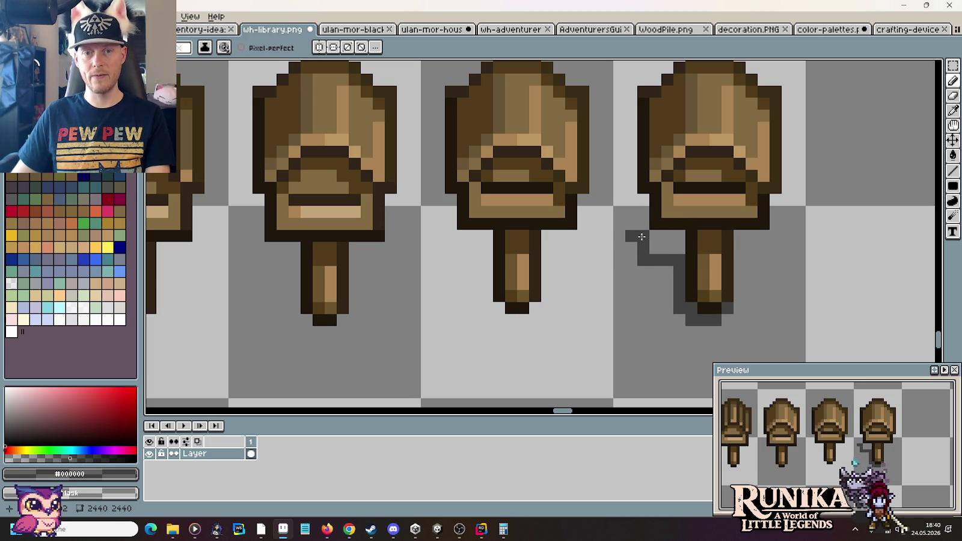
Step: Add a marquee shadow strip beside the signpost and extend the shadow up its left side
key(m)
drag(631, 79, 644, 180)
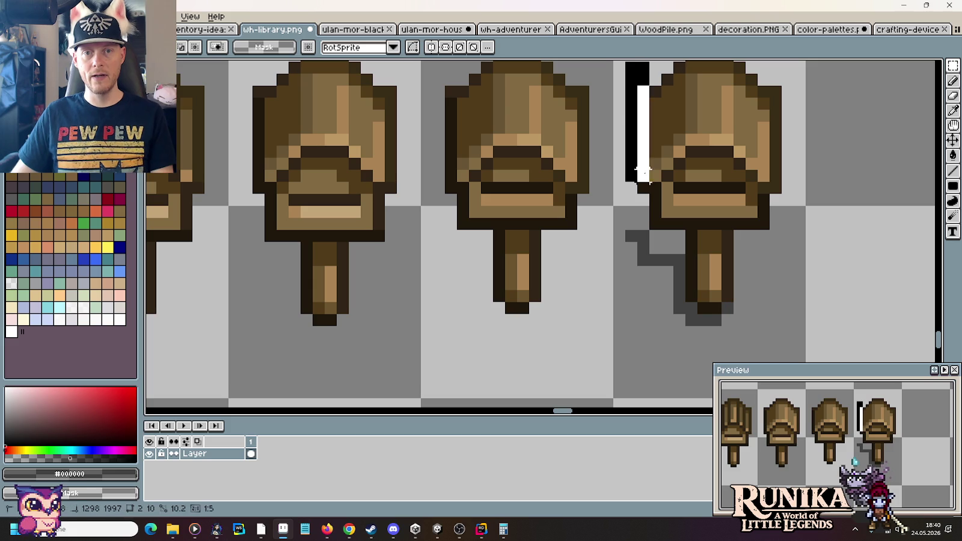
key(ctrl+v)
key(b)
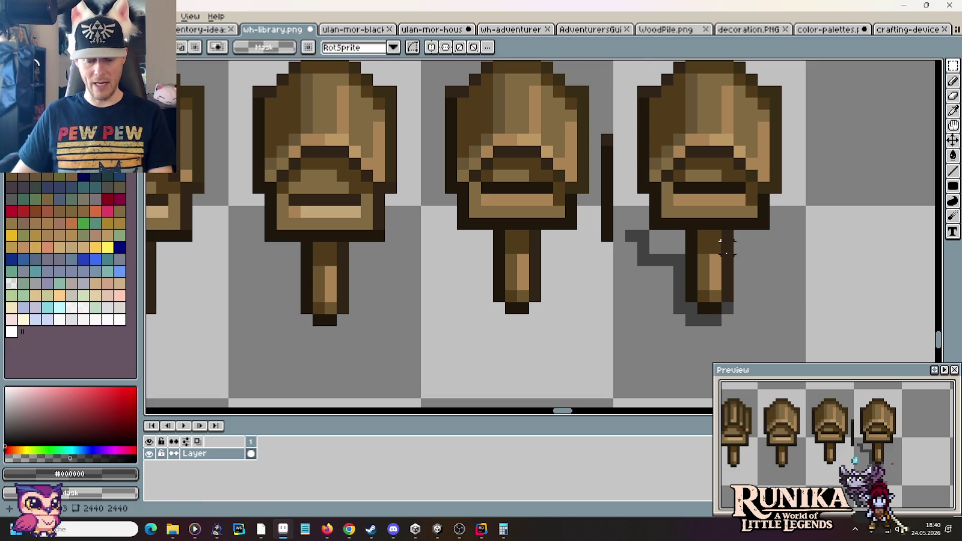
mouse_move(633, 218)
mouse_down()
mouse_move(629, 143)
mouse_move(607, 217)
mouse_up()
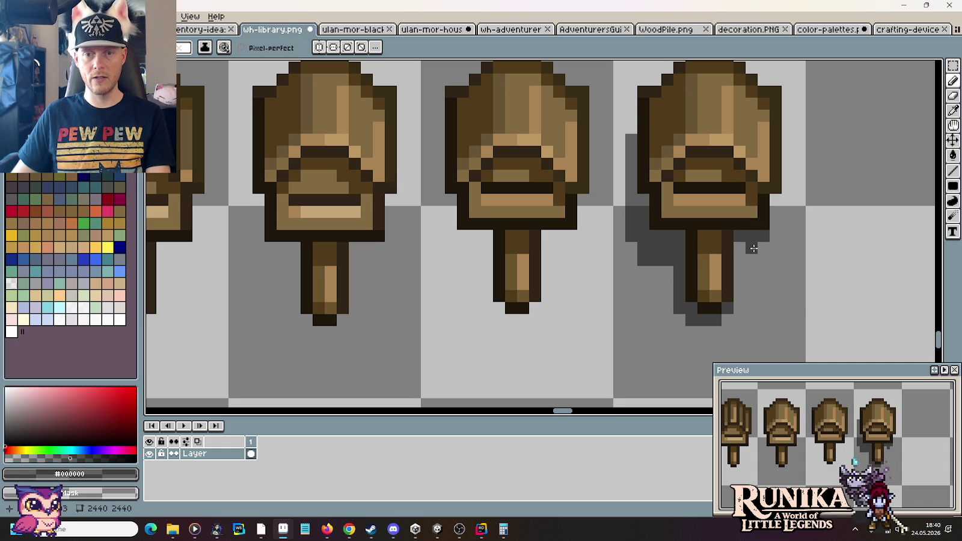
scroll(739, 249, down, 3)
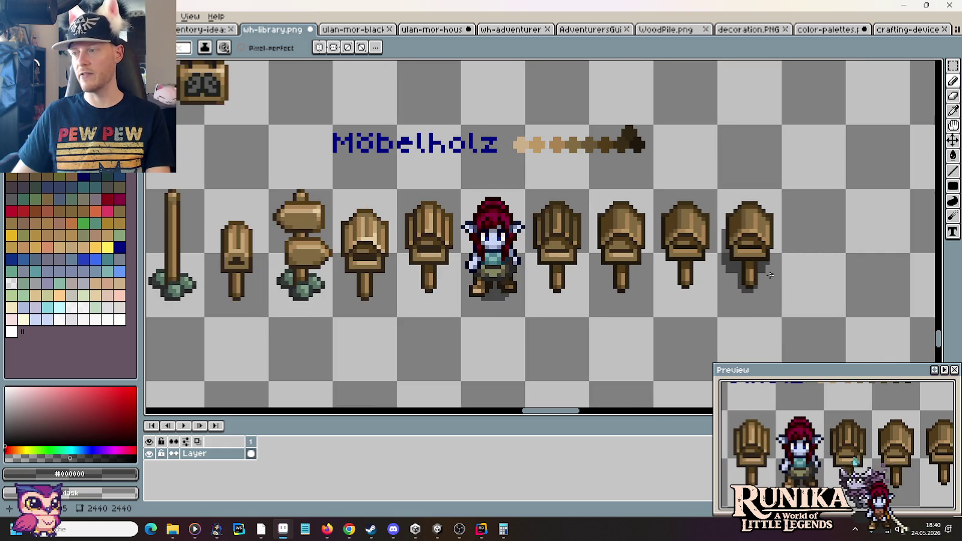
Step: Copy the last shadowed signpost beside the library's flower box and nudge it down one pixel
key(m)
drag(719, 193, 778, 313)
scroll(608, 226, down, 2)
drag(626, 233, 826, 234)
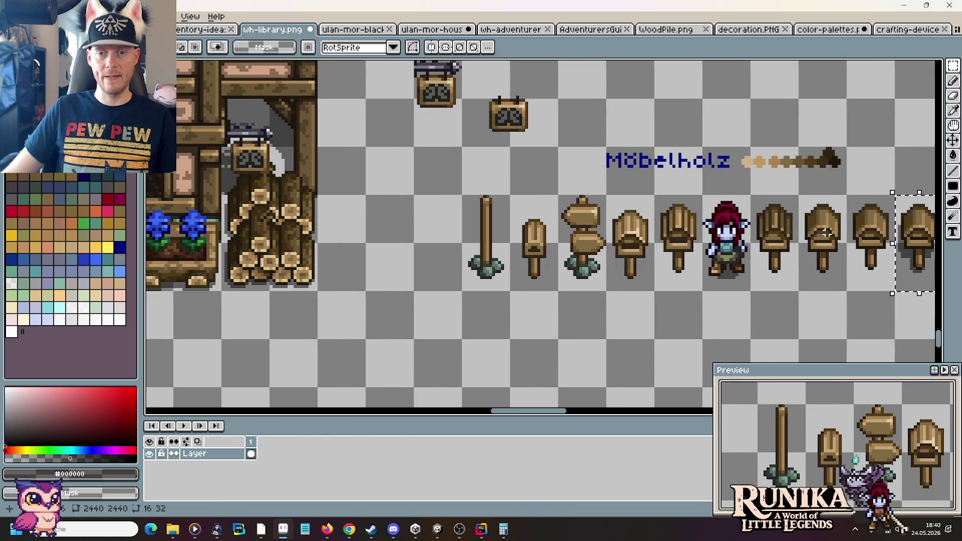
drag(915, 265, 455, 275)
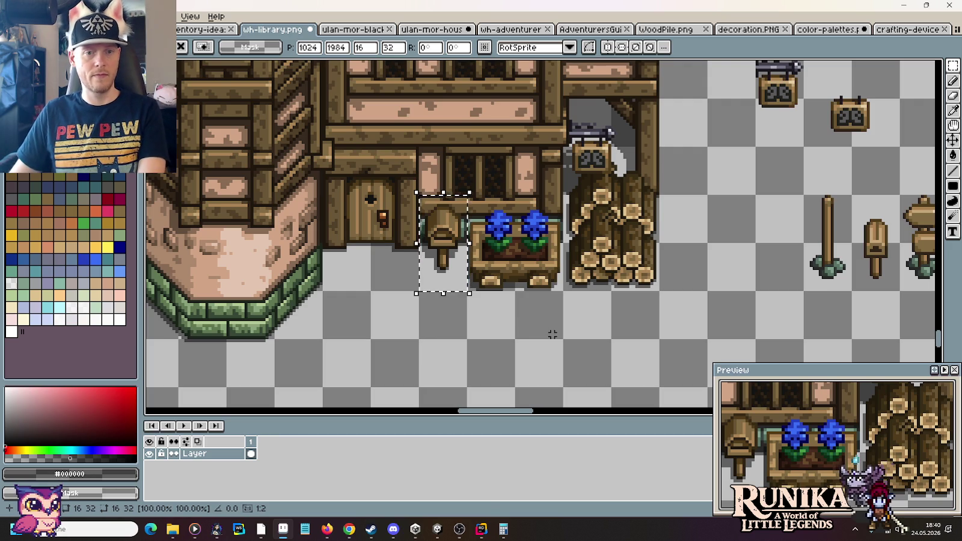
key(Down)
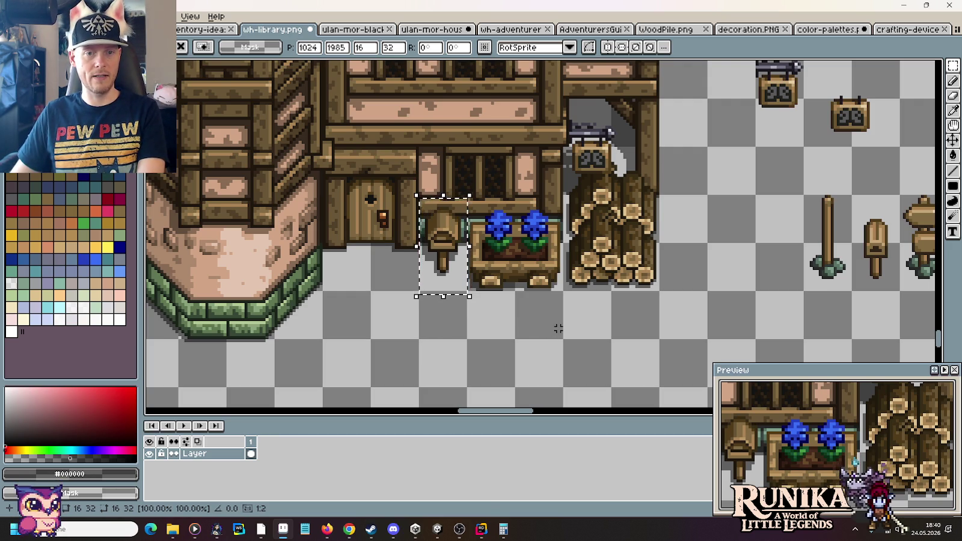
Step: Return to the signpost row and clear the selection
drag(673, 323, 259, 287)
drag(787, 237, 678, 257)
click(741, 210)
click(646, 308)
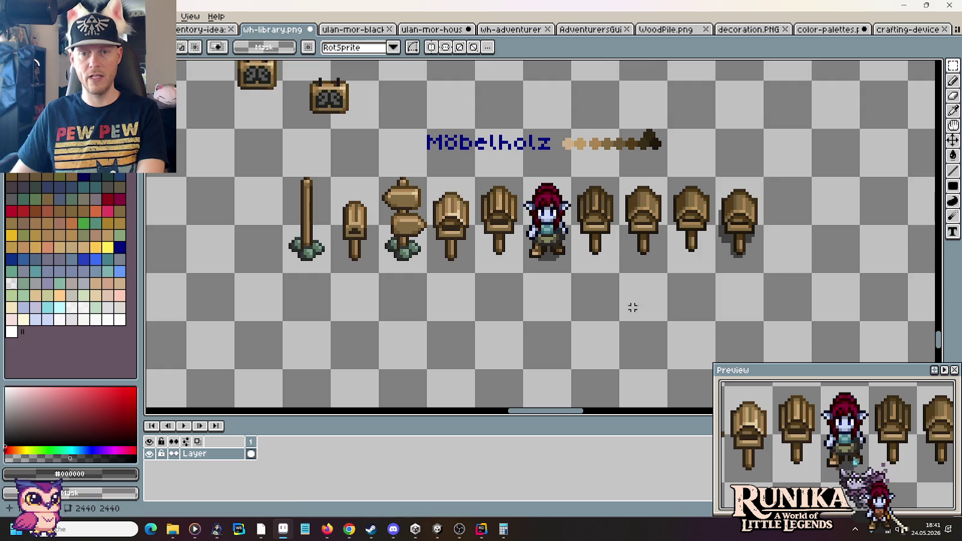
scroll(464, 283, down, 1)
mouse_move(464, 283)
mouse_down()
mouse_move(691, 288)
mouse_move(634, 285)
mouse_up()
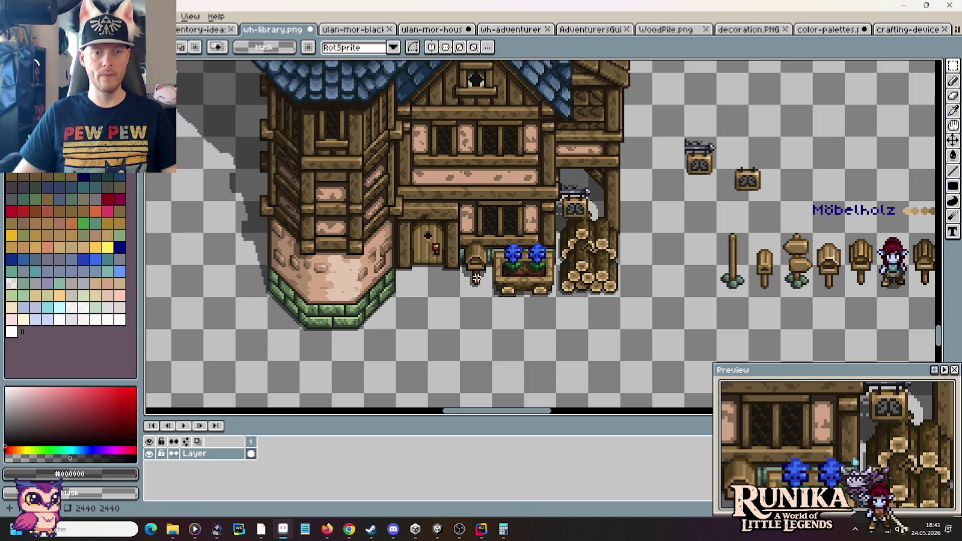
scroll(474, 255, up, 2)
scroll(474, 256, up, 2)
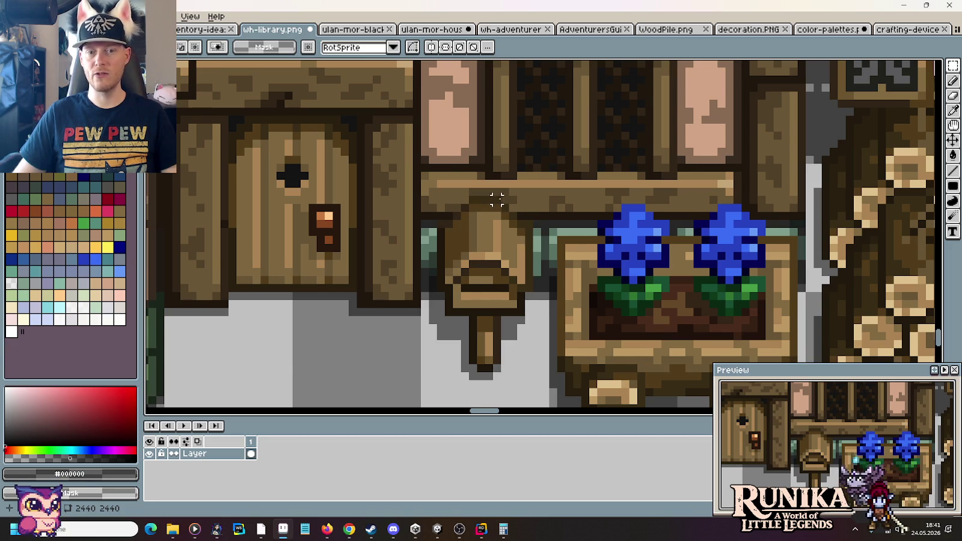
scroll(497, 199, down, 2)
scroll(510, 201, down, 2)
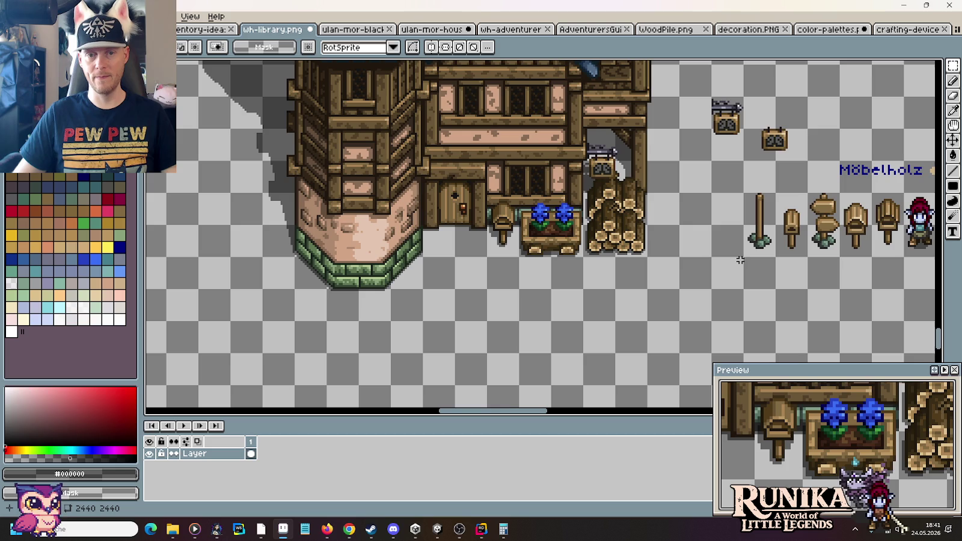
scroll(779, 260, right, 3)
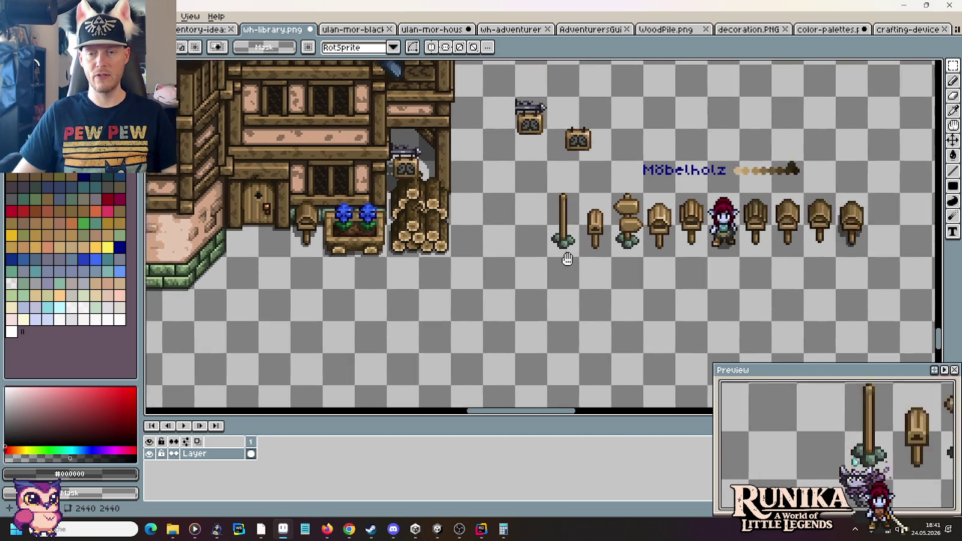
Step: Sample the dark brown #2c2412 and add a pixel to the signpost outline
scroll(773, 214, right, 1)
scroll(796, 209, up, 4)
scroll(795, 208, up, 3)
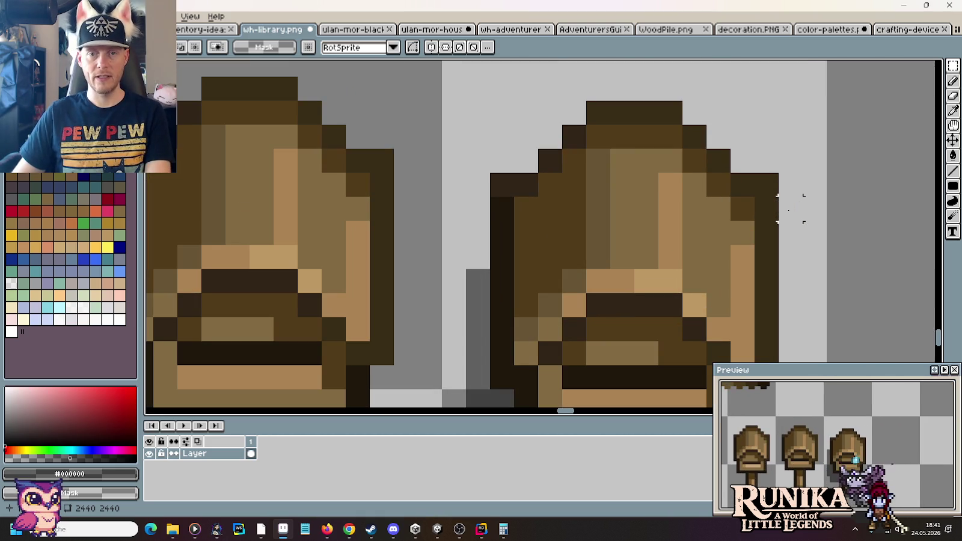
key(i)
scroll(508, 234, down, 1)
scroll(477, 200, down, 1)
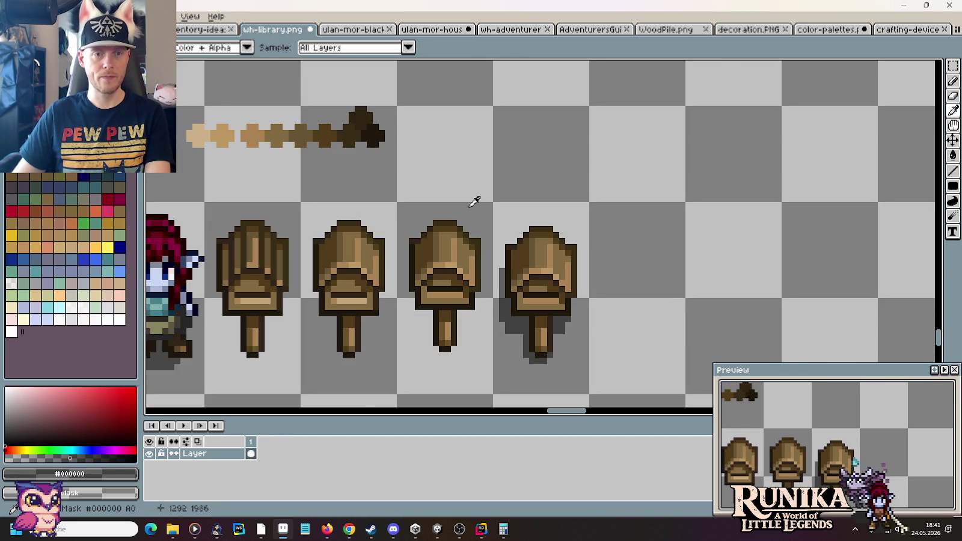
click(387, 120)
scroll(546, 215, up, 2)
scroll(545, 215, down, 2)
key(b)
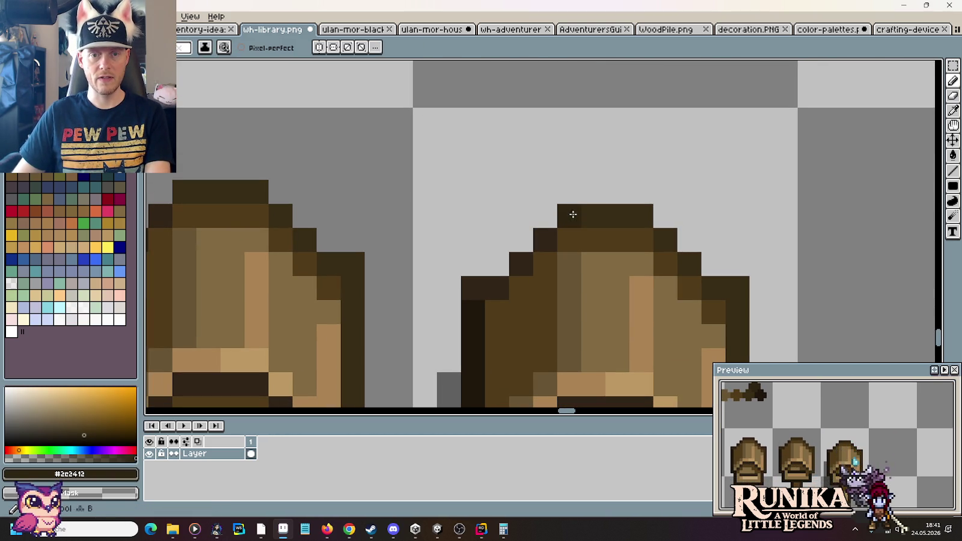
click(520, 265)
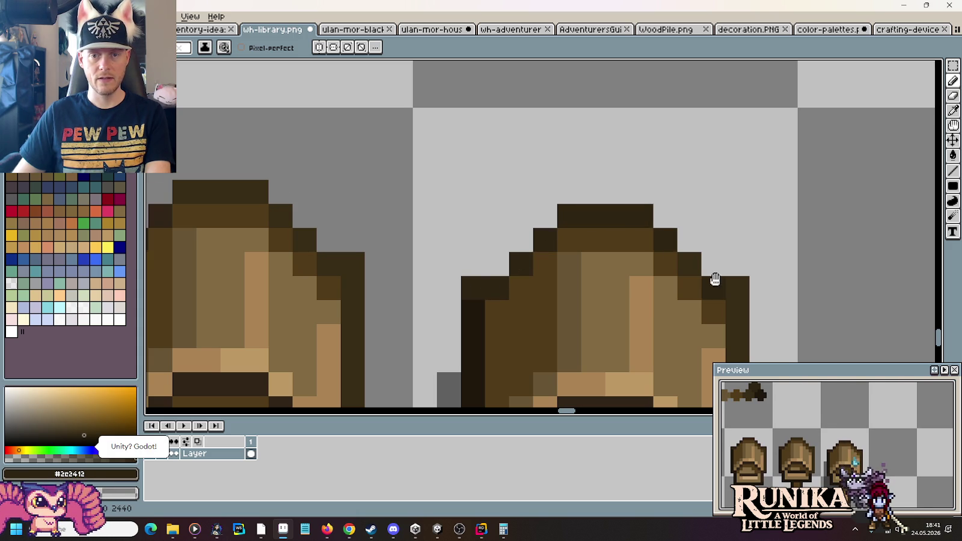
Step: Test a dark pixel beside the rightmost signpost, then undo it
drag(715, 280, 664, 183)
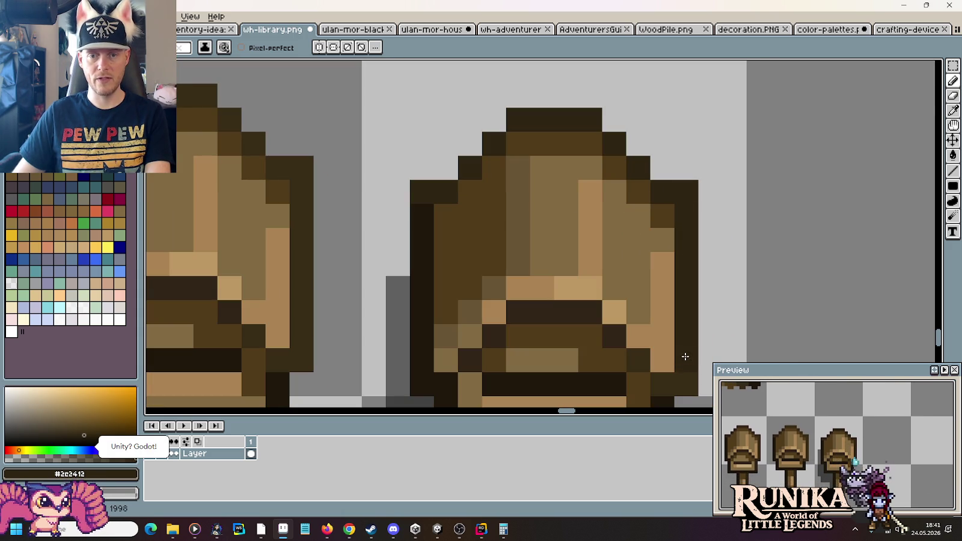
drag(683, 354, 690, 268)
click(772, 293)
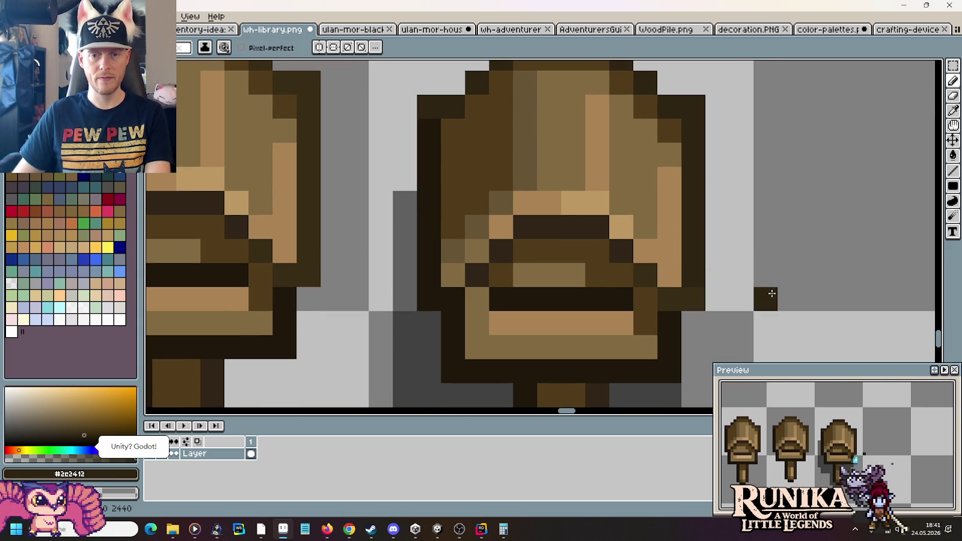
scroll(576, 199, down, 3)
scroll(556, 200, up, 4)
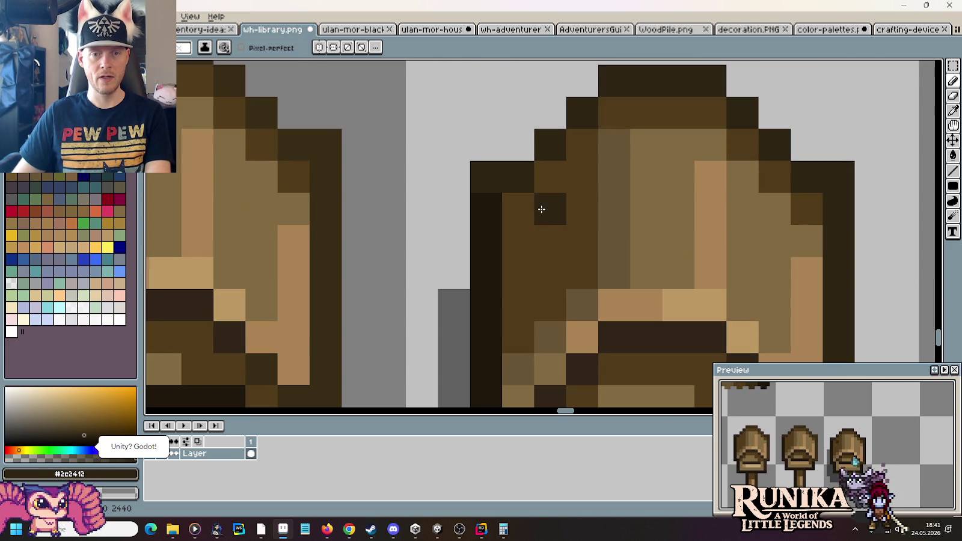
key(ctrl+z)
Step: Sample the mid-dark brown from the sign and the darkest brown from the colour strip
alt+click(554, 232)
scroll(550, 223, down, 3)
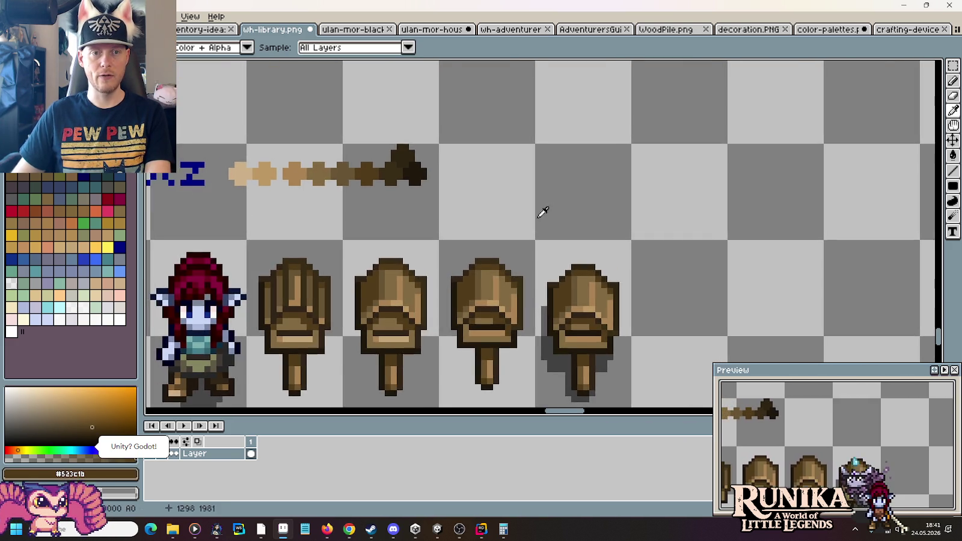
scroll(394, 171, up, 3)
alt+click(376, 197)
scroll(379, 200, down, 3)
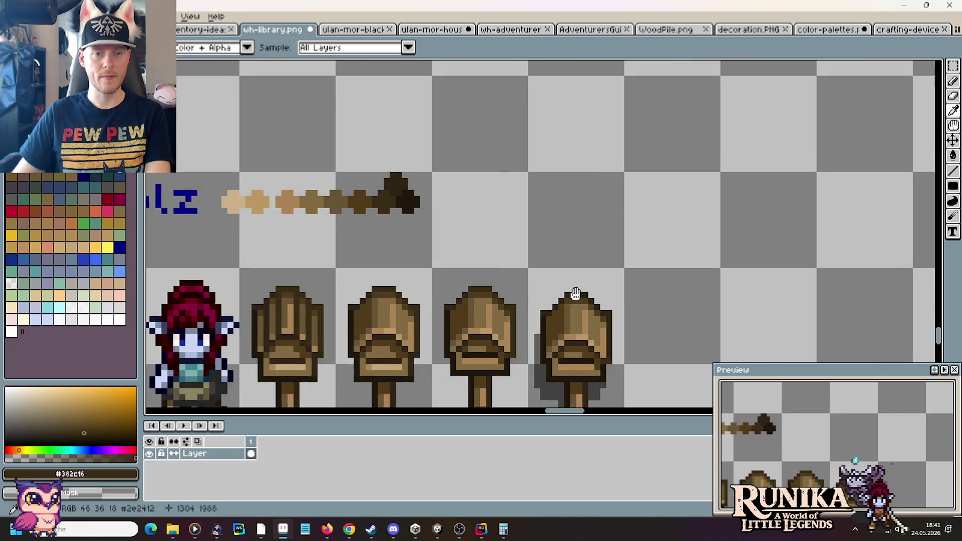
scroll(576, 293, up, 3)
key(b)
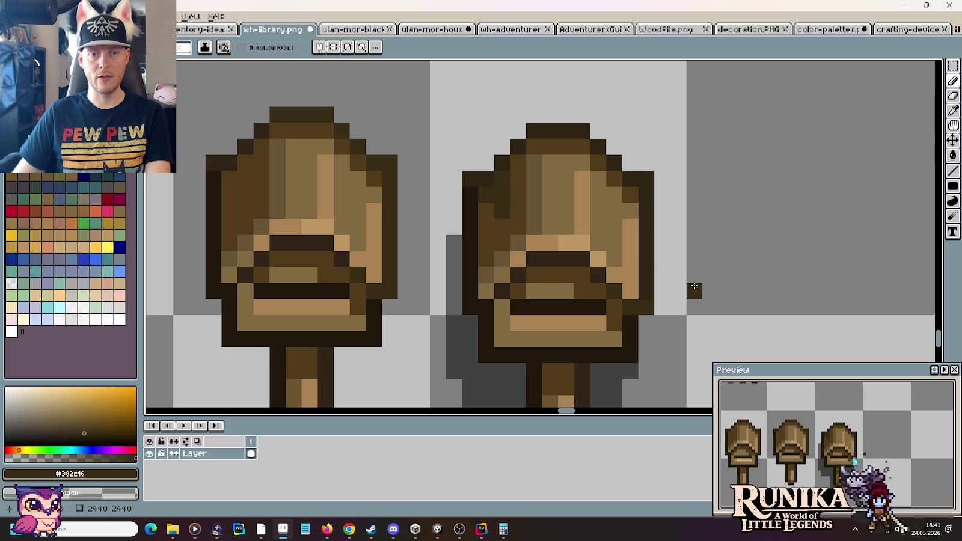
Step: Pick browns #685535 and #523c1b, dab a test pixel, then pick the light #aa8353 wood tone
key(alt)
alt+click(538, 205)
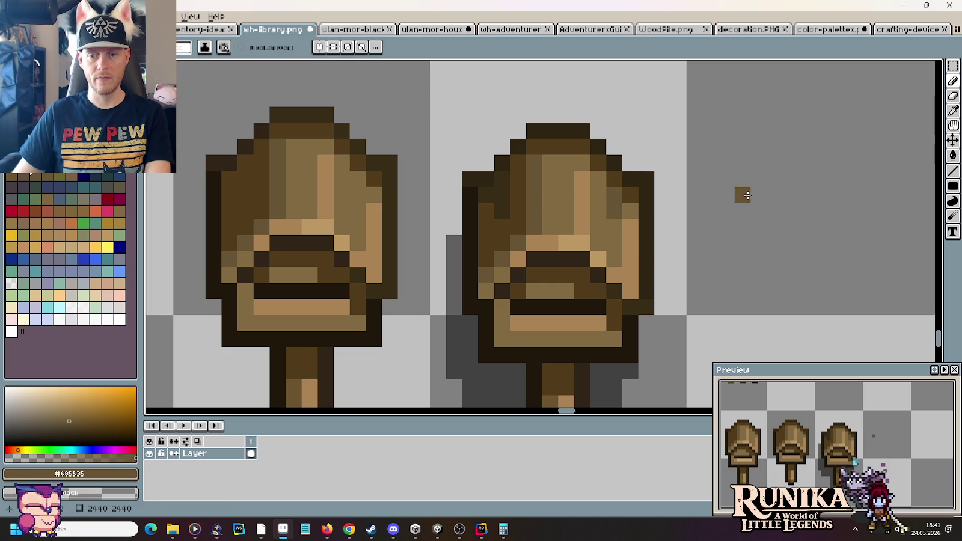
key(alt)
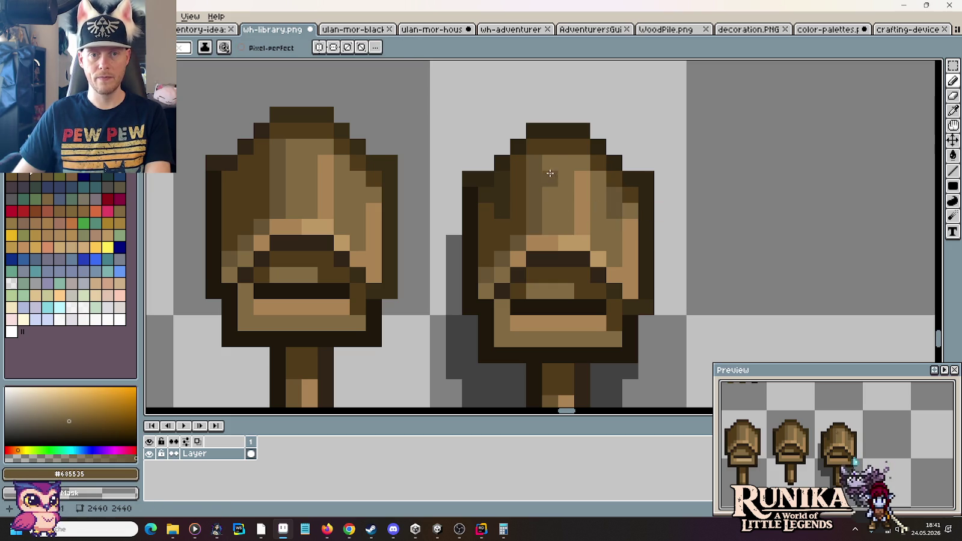
alt+click(530, 160)
click(756, 208)
alt+click(557, 160)
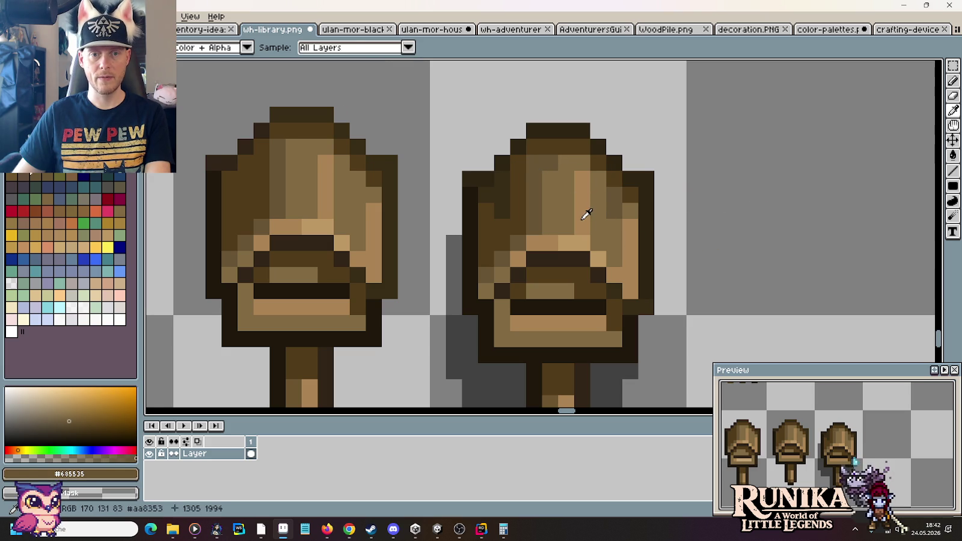
alt+click(564, 209)
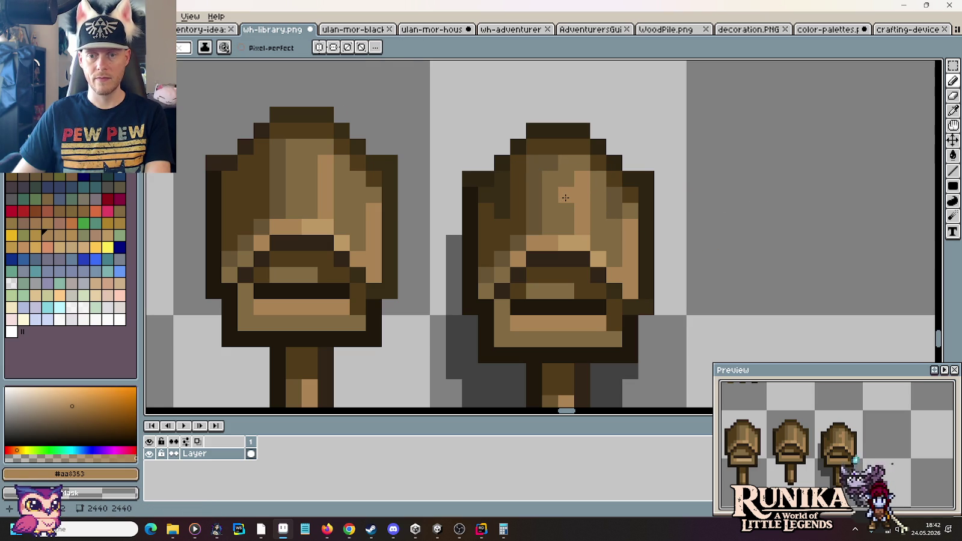
scroll(768, 338, down, 3)
scroll(721, 289, down, 2)
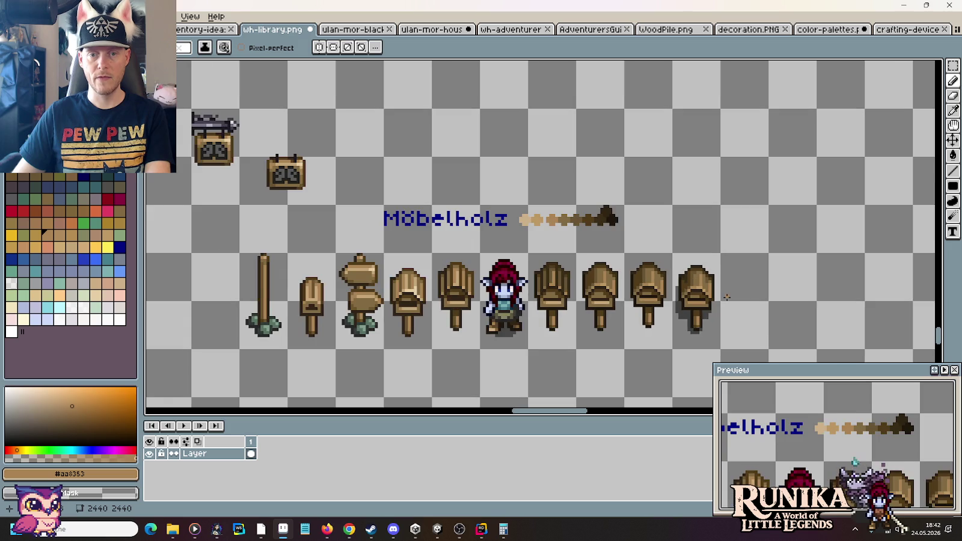
Step: Copy the last signpost one tile to the right and reset the colours to defaults
key(m)
drag(630, 178, 685, 280)
drag(660, 248, 708, 249)
scroll(745, 244, up, 1)
scroll(746, 246, up, 2)
key(ctrl+d)
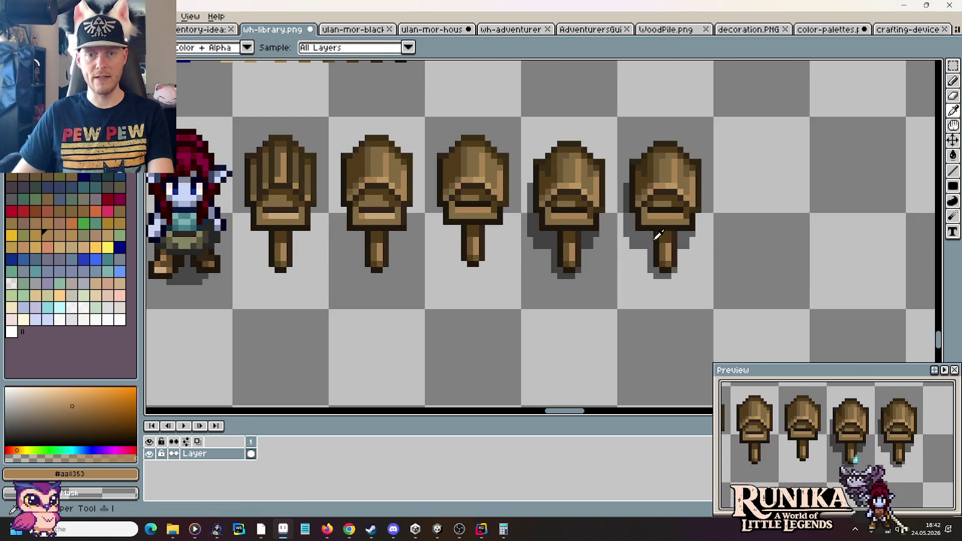
key(x)
key(e)
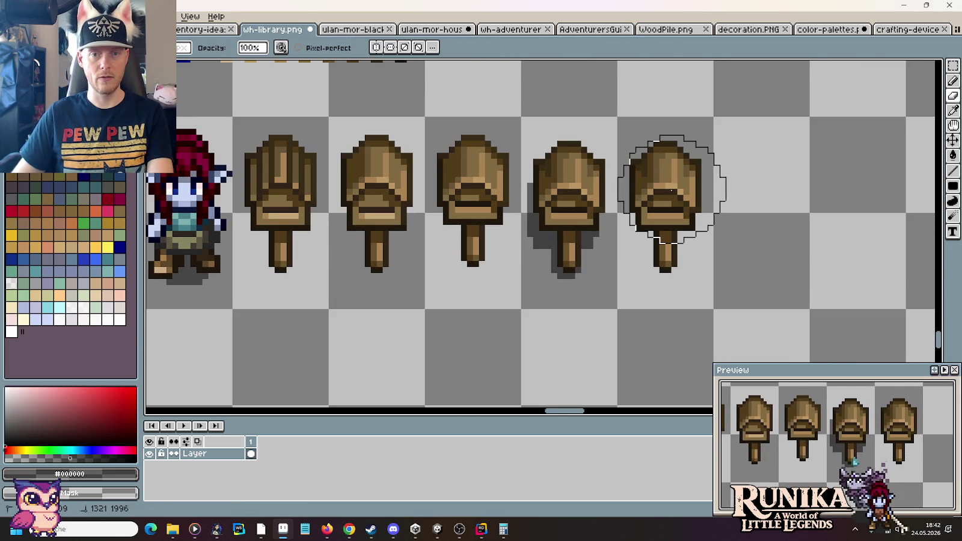
scroll(655, 172, down, 2)
Step: Place a copy of the last signpost beside the library door
key(m)
drag(695, 252, 642, 150)
drag(683, 194, 499, 196)
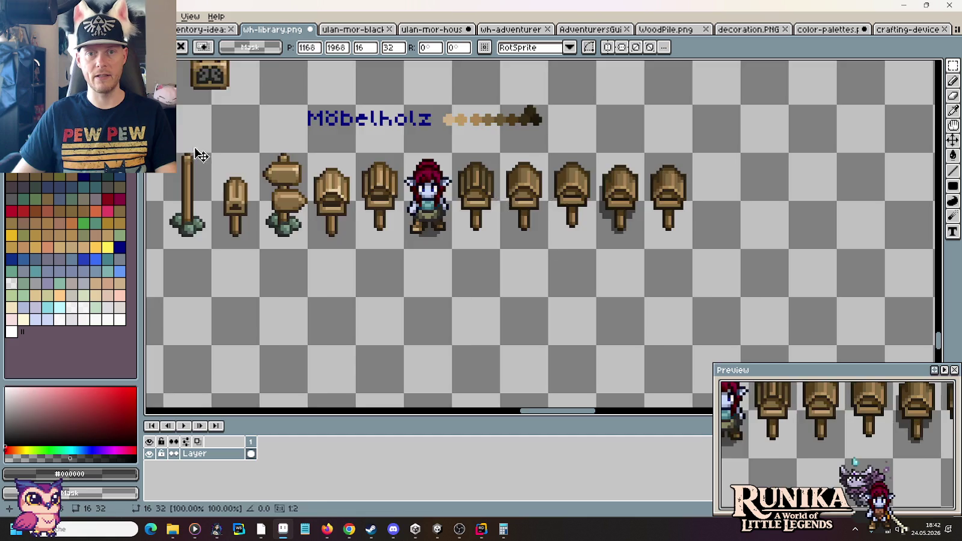
key(ctrl+d)
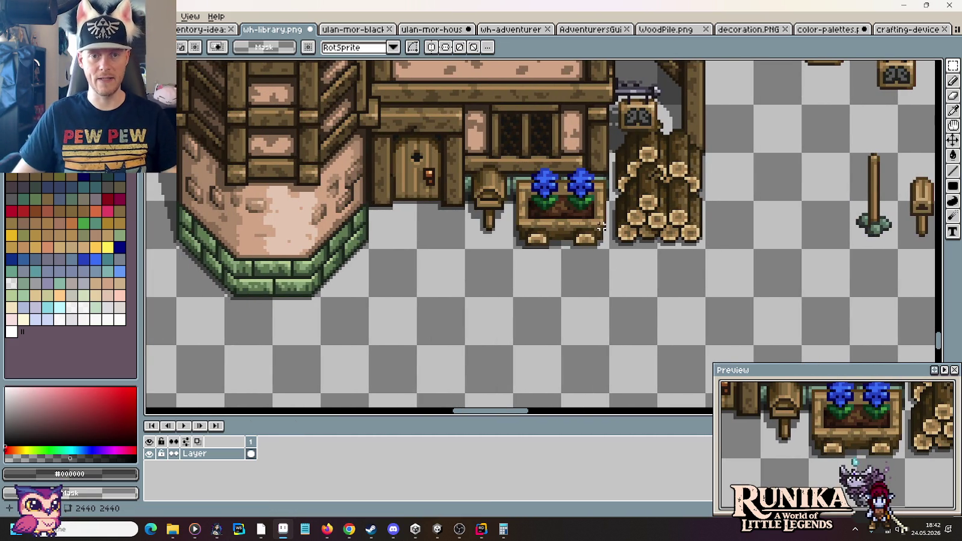
Step: Pick the #685535 brown from the sign and dab a test pixel beside it
scroll(535, 180, right, 2)
scroll(632, 174, right, 5)
scroll(723, 171, right, 5)
scroll(723, 171, up, 1)
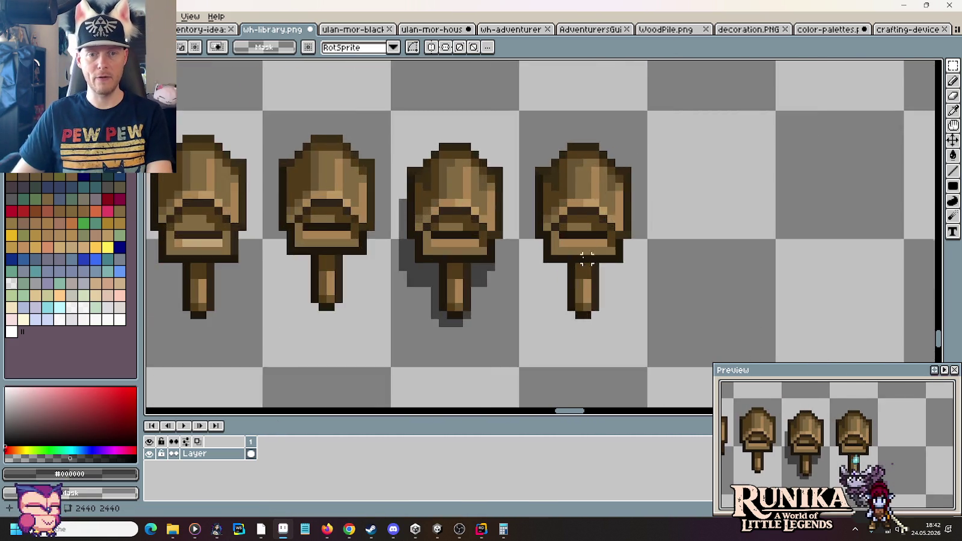
scroll(548, 225, up, 1)
key(b)
alt+click(522, 180)
alt+click(528, 229)
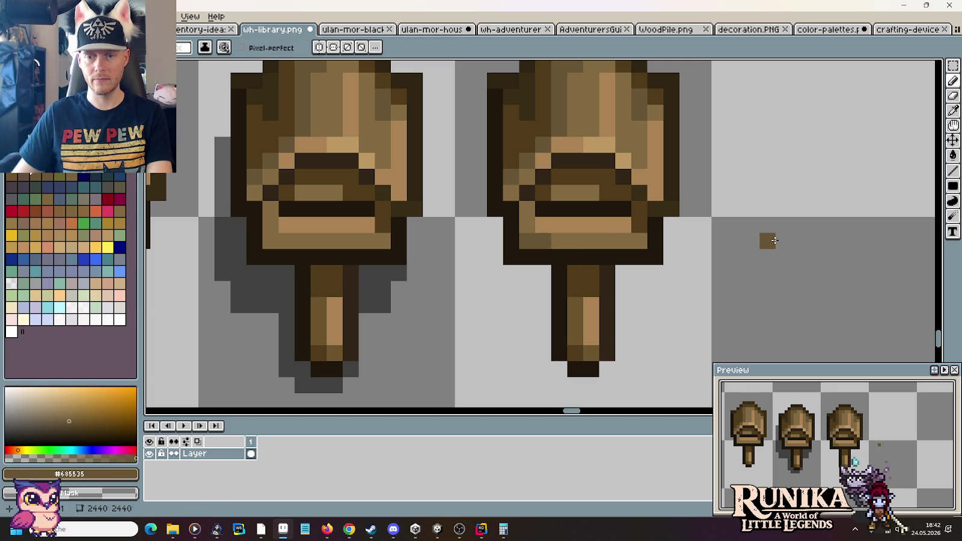
scroll(774, 240, down, 1)
scroll(770, 239, down, 1)
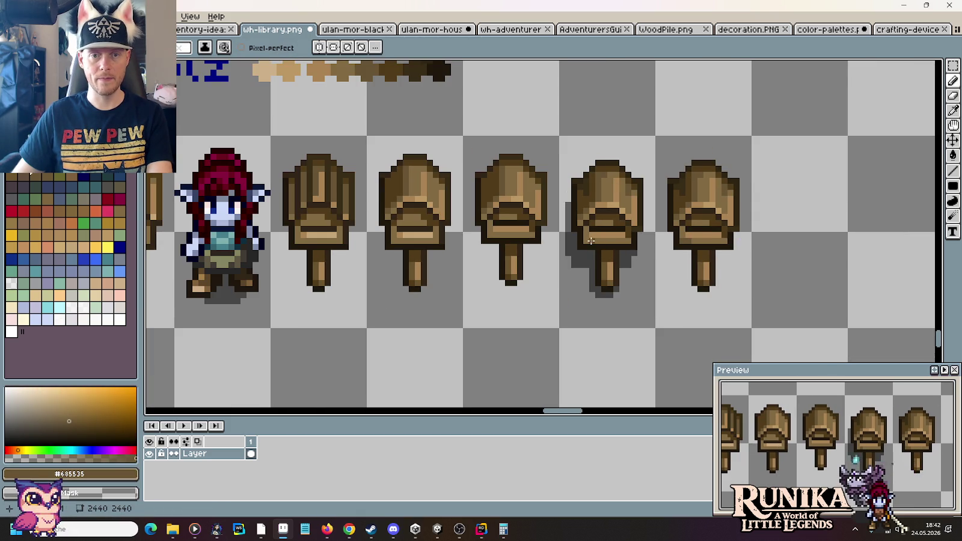
scroll(609, 249, left, 1)
scroll(343, 243, left, 5)
scroll(344, 242, up, 3)
scroll(377, 290, up, 1)
scroll(377, 290, up, 4)
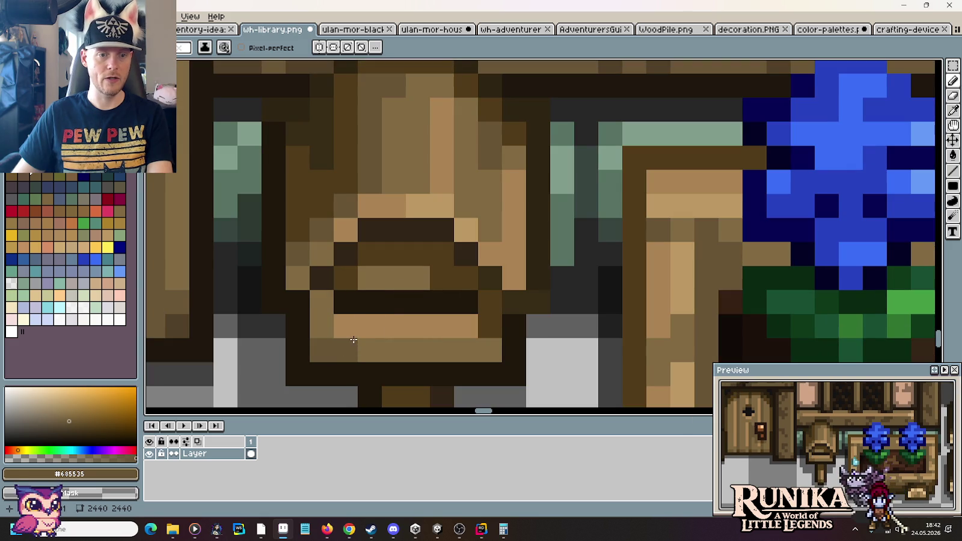
Step: Darken a pixel on the placed signpost and save wh-library.png
click(352, 335)
key(ctrl+s)
scroll(402, 333, down, 3)
scroll(402, 332, down, 1)
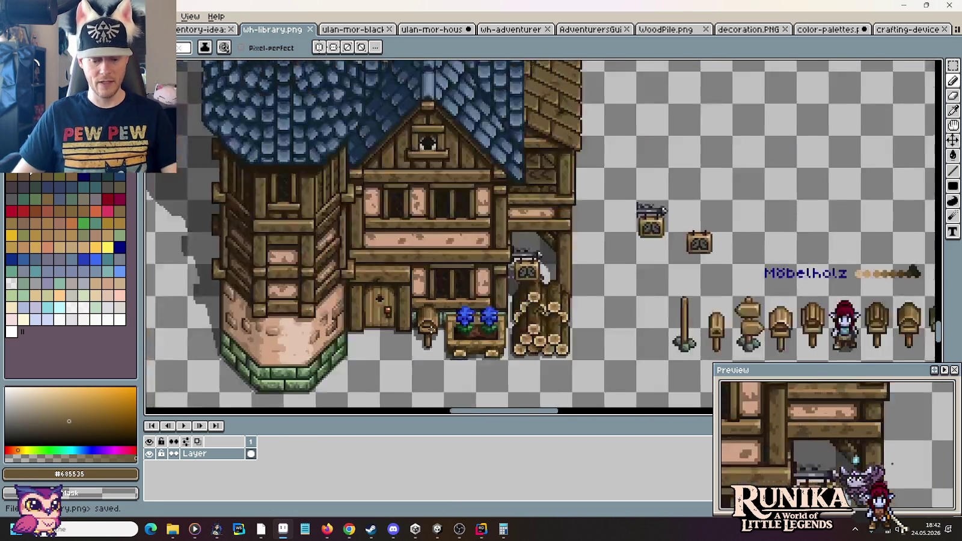
scroll(424, 252, down, 2)
Step: Zoom and pan to review the library front with its new signpost
key(m)
scroll(686, 248, left, 3)
scroll(685, 248, up, 2)
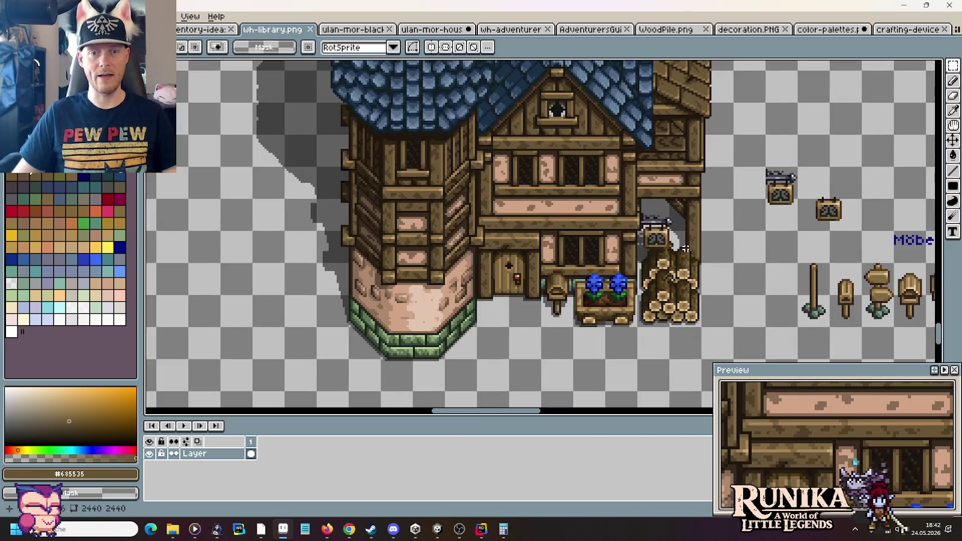
scroll(685, 248, up, 1)
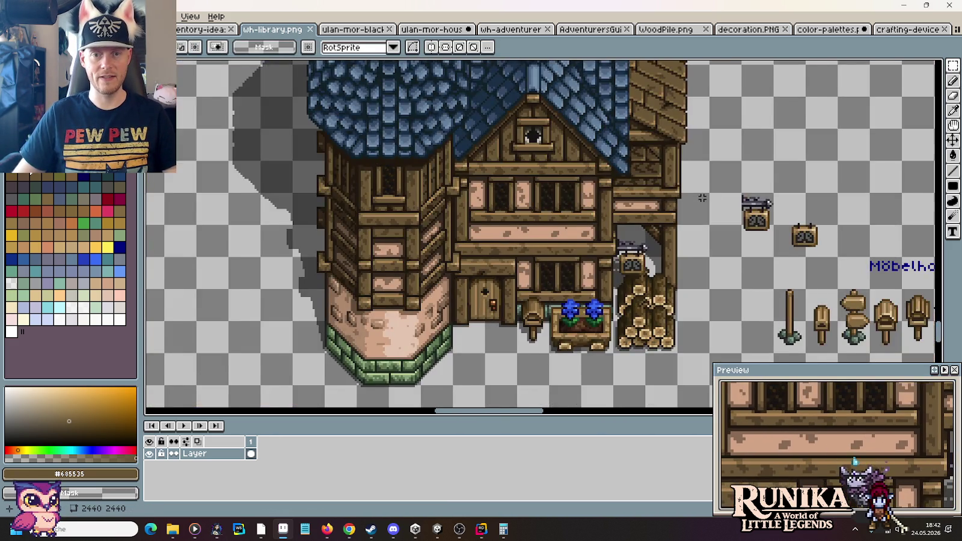
drag(702, 198, 722, 293)
scroll(723, 293, down, 1)
scroll(722, 270, down, 1)
scroll(719, 227, up, 3)
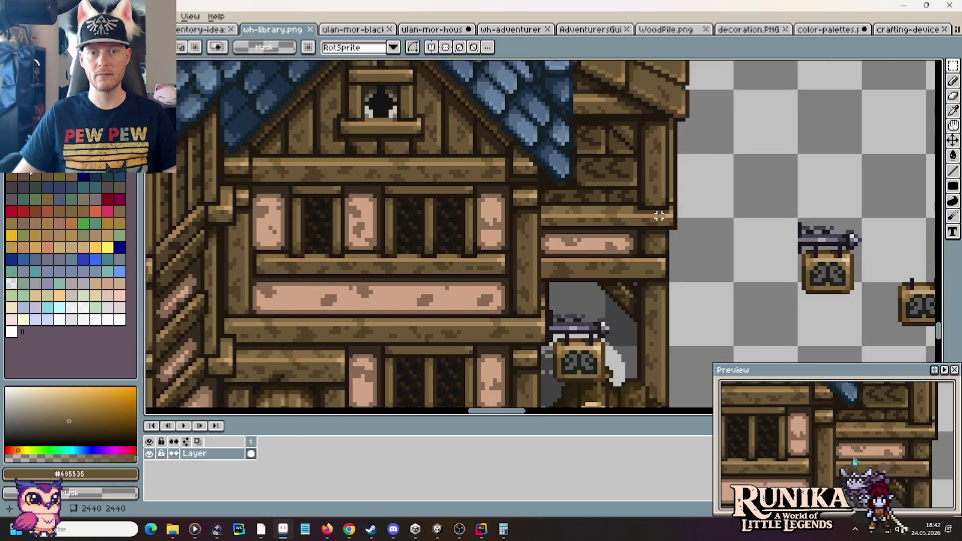
scroll(659, 216, down, 1)
scroll(659, 215, down, 1)
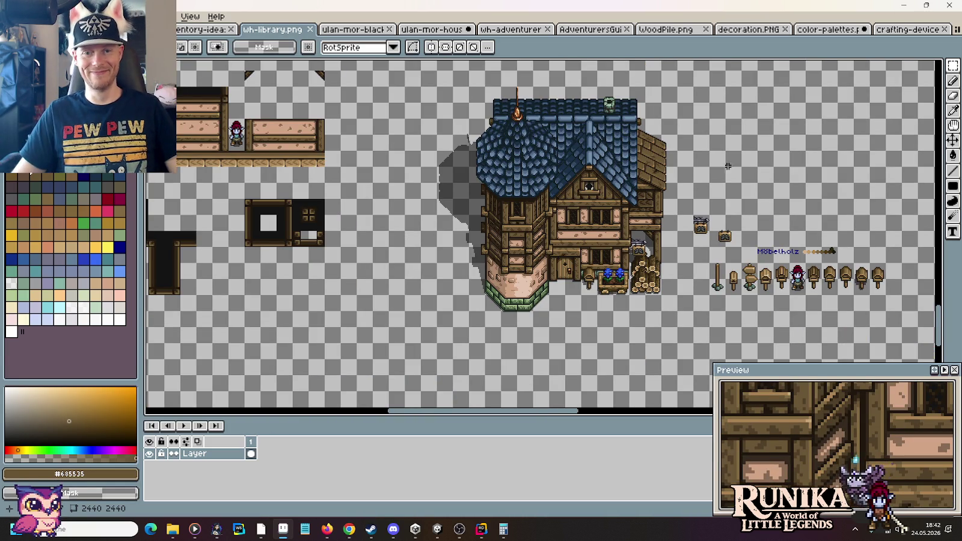
scroll(691, 200, up, 2)
scroll(692, 200, down, 2)
scroll(692, 200, up, 2)
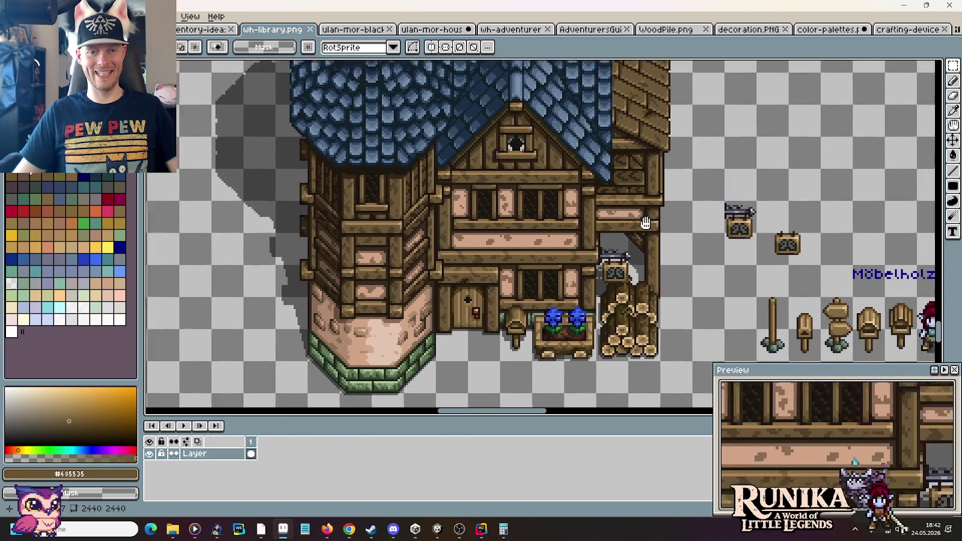
drag(645, 223, 664, 211)
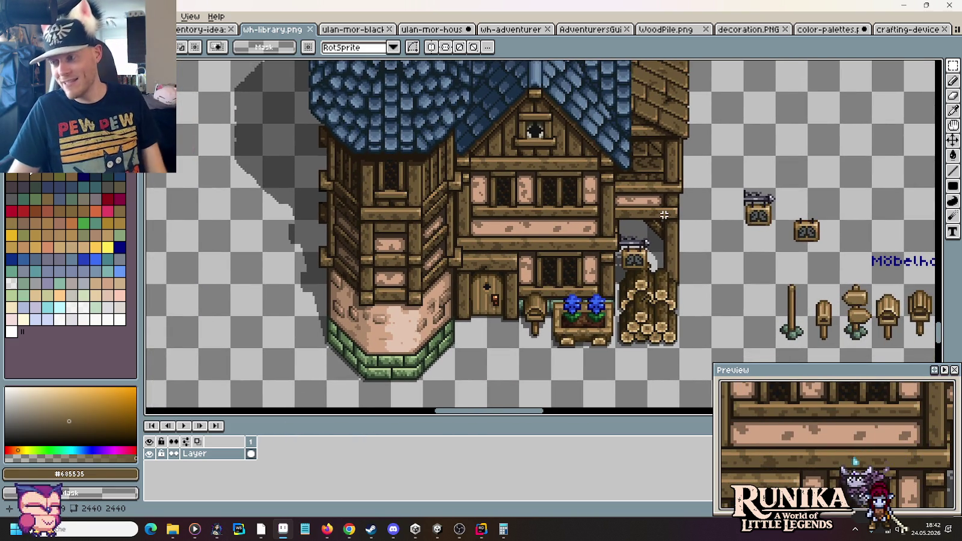
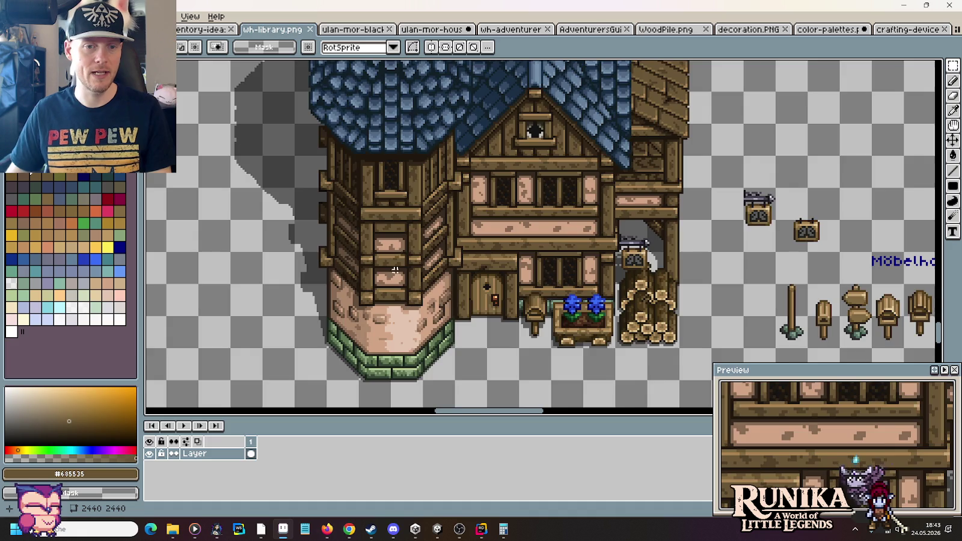
Step: Draw a dark outline-colour shadow line under the first tower window frame
scroll(395, 270, up, 3)
scroll(395, 270, up, 3)
alt+click(526, 248)
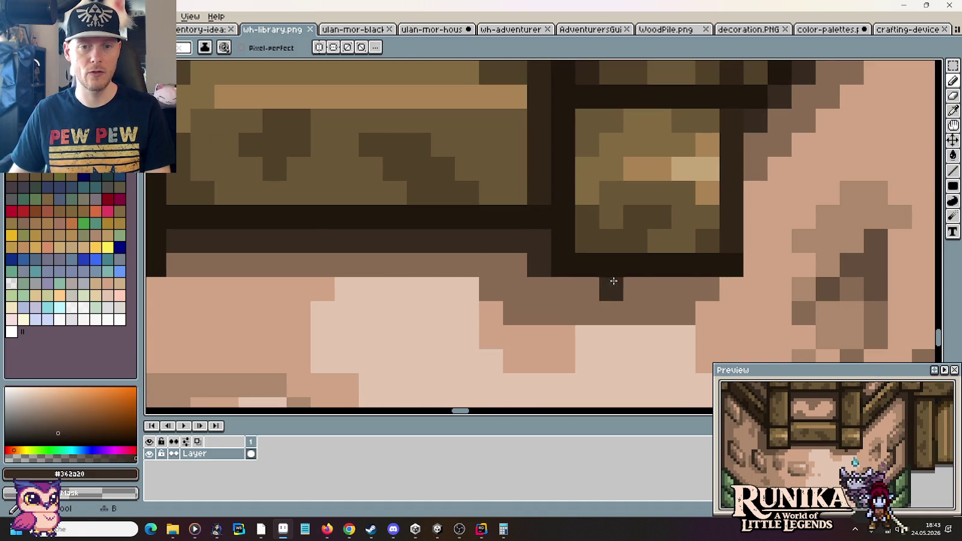
click(676, 283)
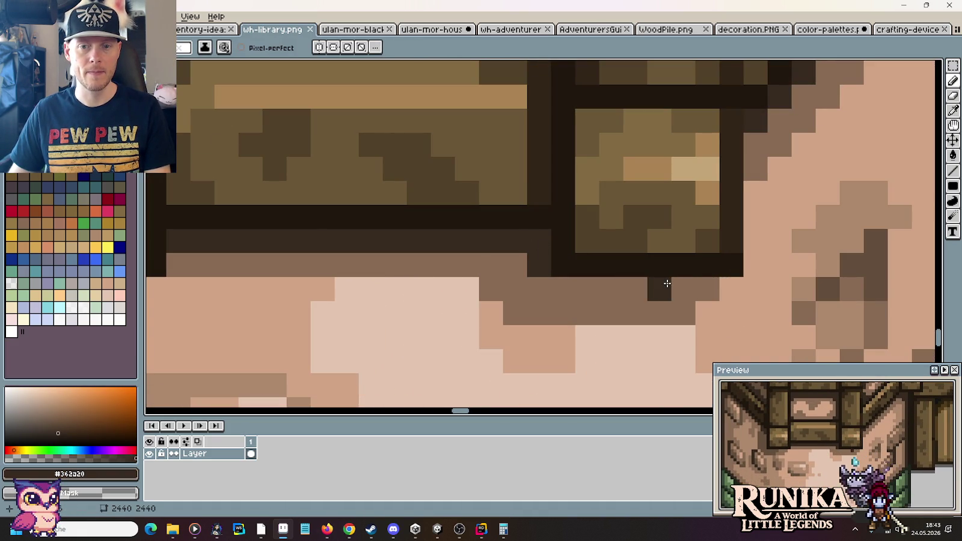
drag(678, 285, 545, 283)
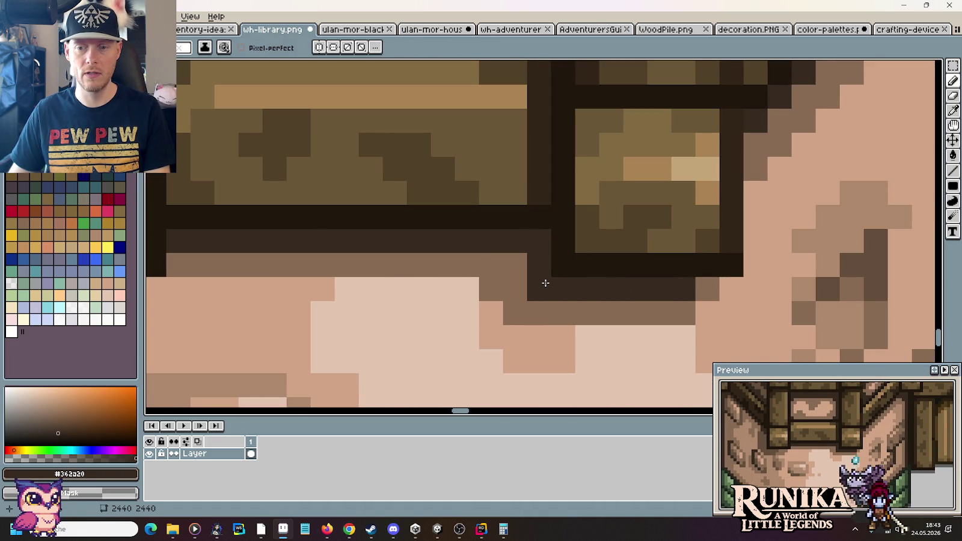
Step: Blend mid-brown shading pixels into the end of the shadow line under the window
alt+click(713, 286)
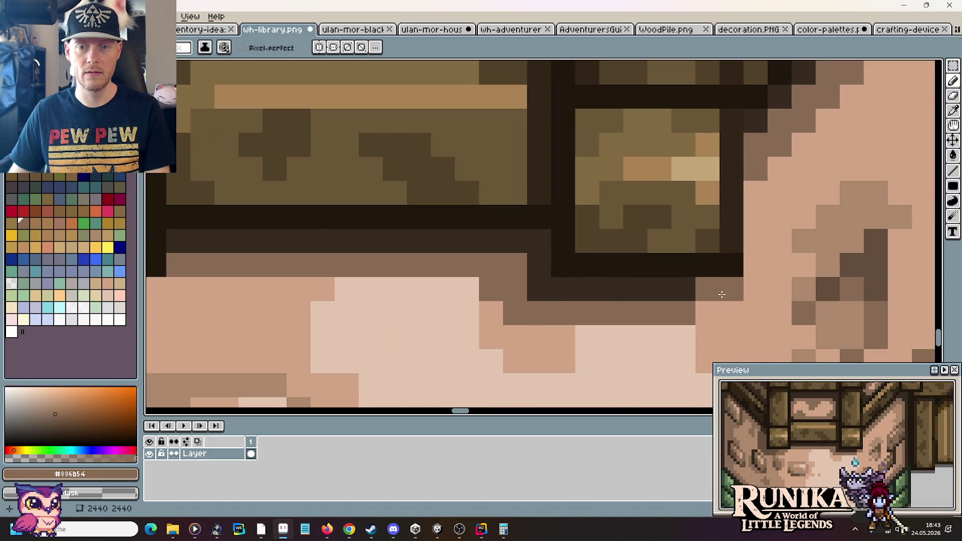
click(689, 298)
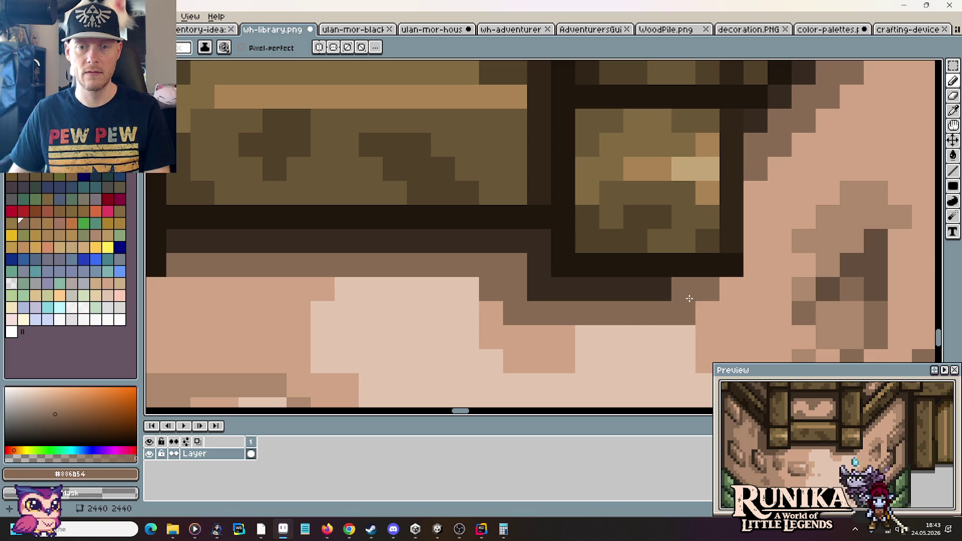
click(725, 291)
alt+click(709, 302)
alt+click(689, 312)
click(708, 313)
alt+click(688, 289)
click(706, 291)
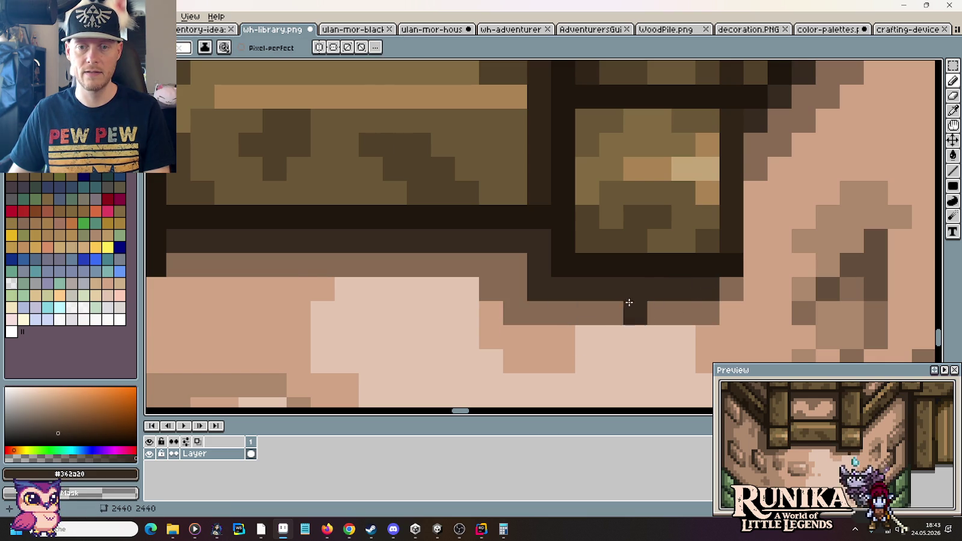
Step: Cover a stray dark pixel beside the window with the light stone colour
scroll(663, 310, down, 3)
scroll(664, 310, up, 2)
alt+click(646, 294)
click(612, 293)
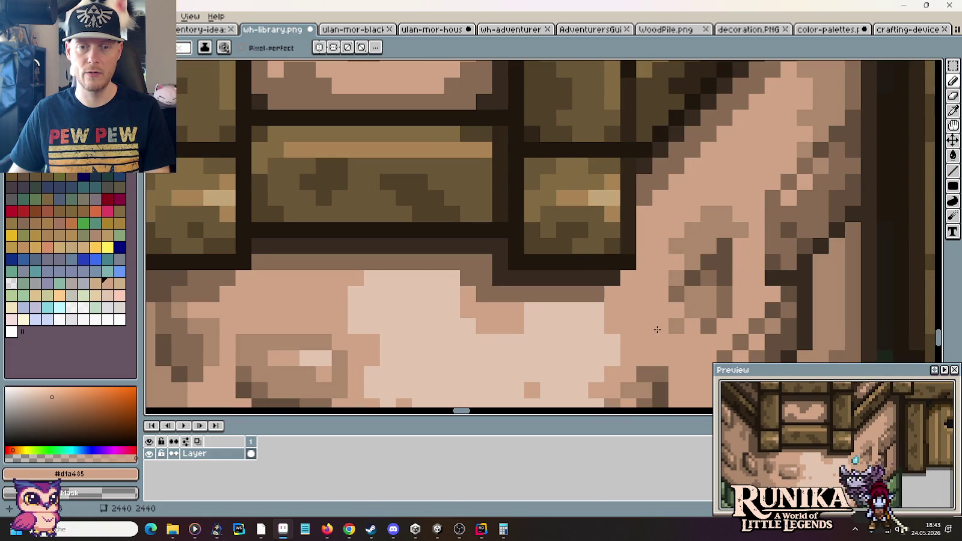
Step: Outline the next window's bottom and side in dark, redrawing the vertical column lower down
drag(467, 317, 728, 289)
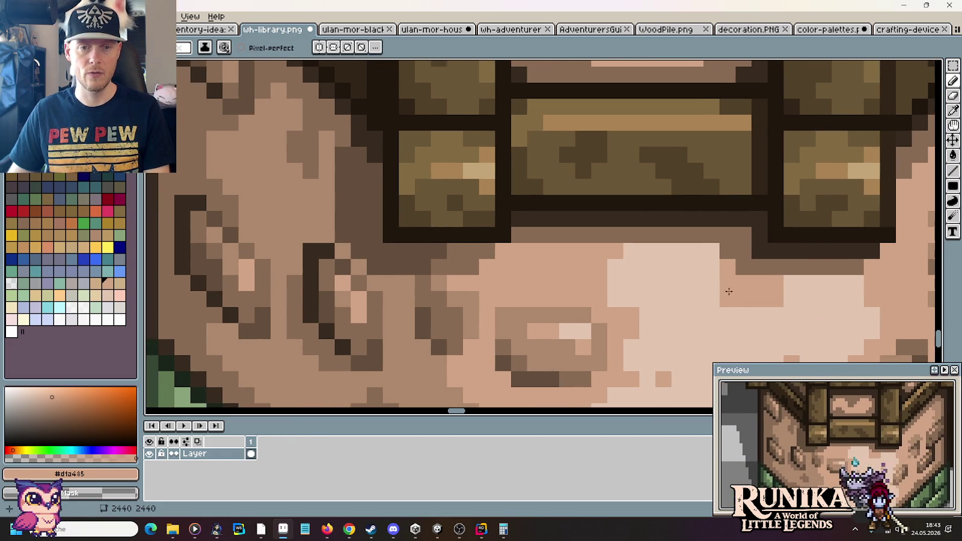
alt+click(790, 249)
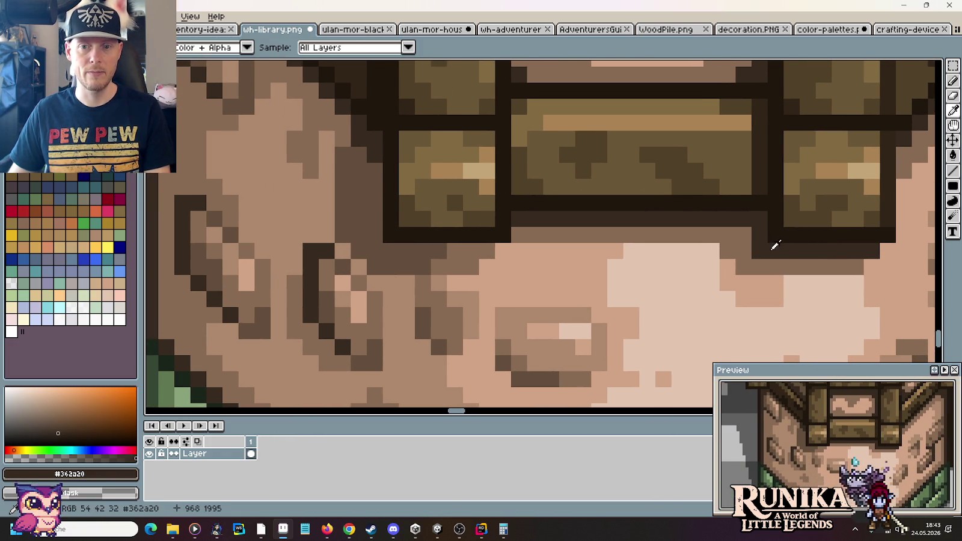
click(470, 250)
drag(469, 251, 378, 178)
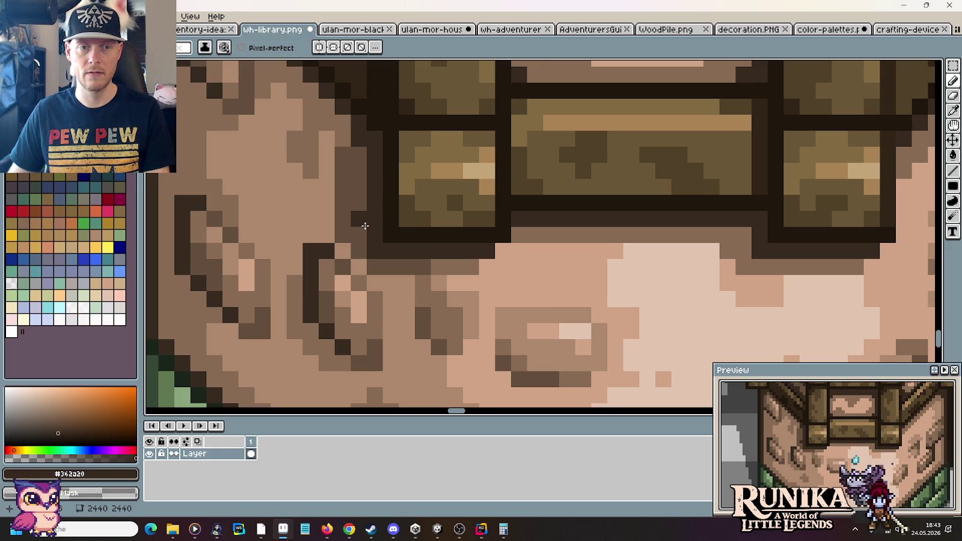
drag(364, 232, 365, 155)
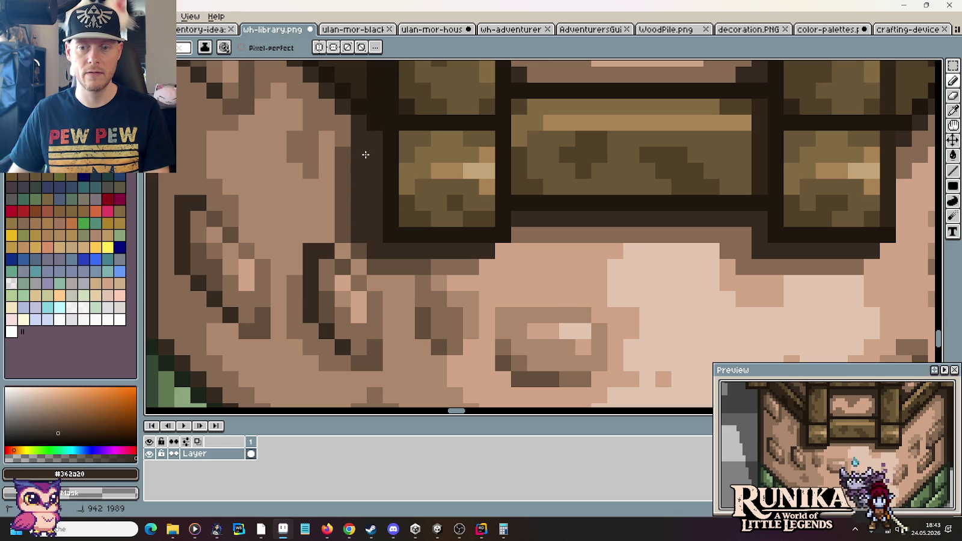
key(ctrl+z)
drag(365, 187, 366, 232)
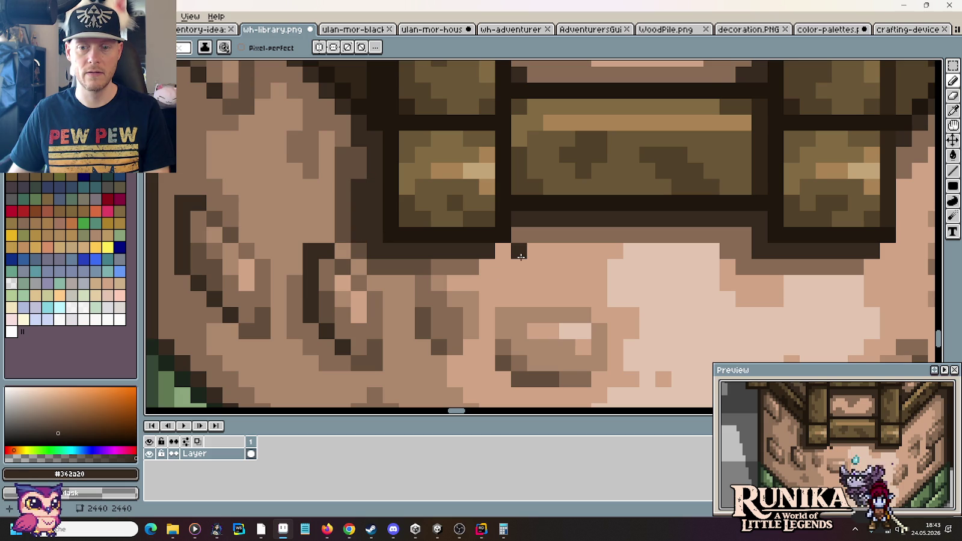
scroll(520, 257, down, 2)
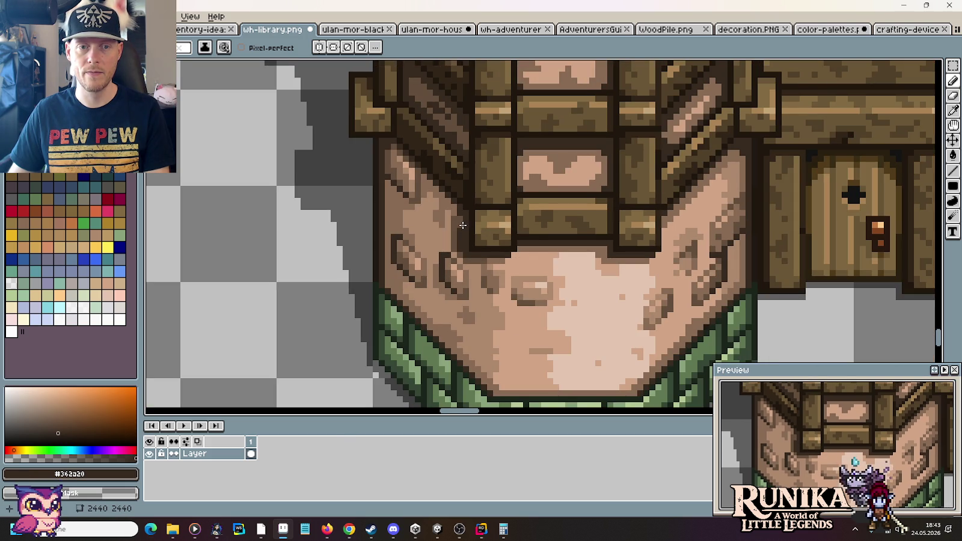
Step: Zoom out and save the library sprite sheet with Ctrl+S
scroll(462, 224, down, 1)
scroll(461, 224, down, 1)
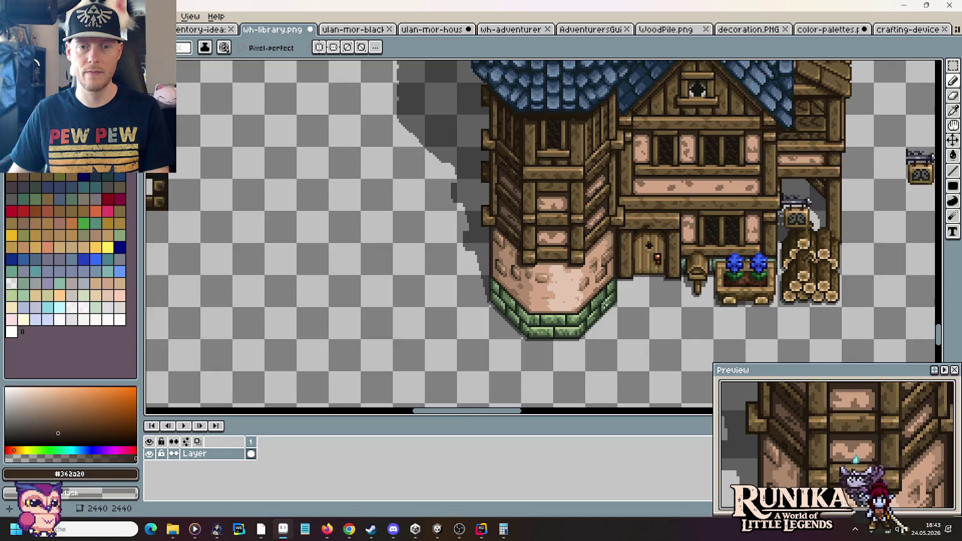
scroll(603, 301, up, 2)
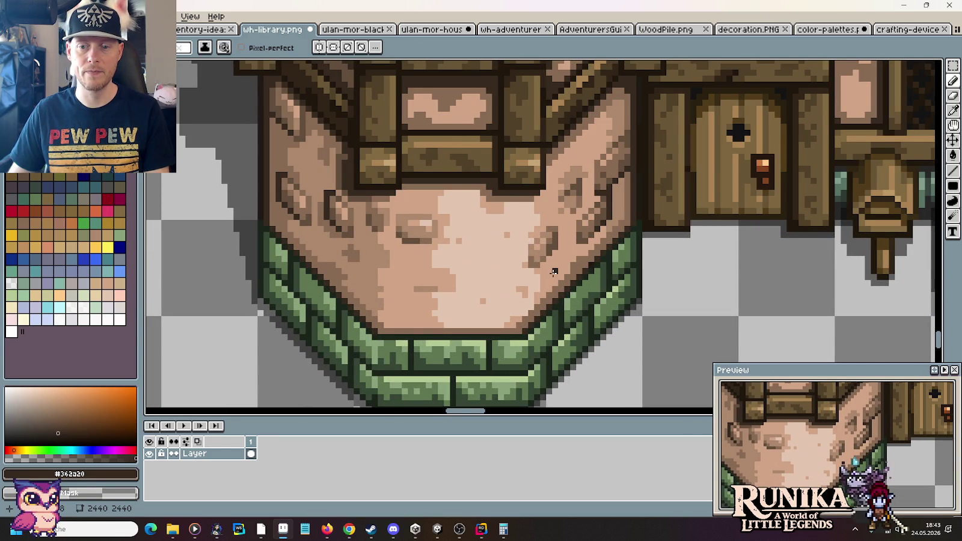
scroll(554, 272, down, 1)
scroll(553, 272, down, 2)
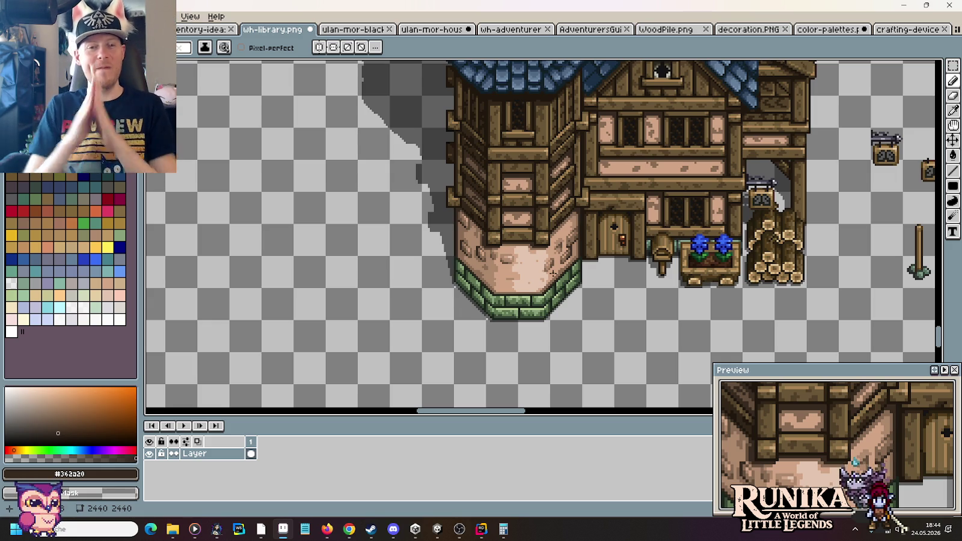
key(ctrl+s)
Step: Marquee-select the round tower roof, deselect it, and switch to the house sprite sheet
scroll(580, 163, down, 3)
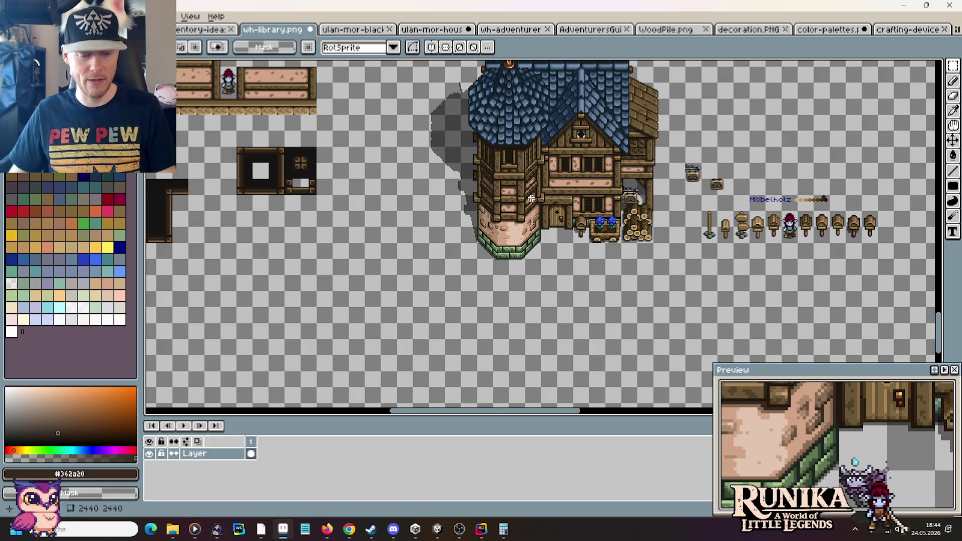
drag(580, 162, 557, 251)
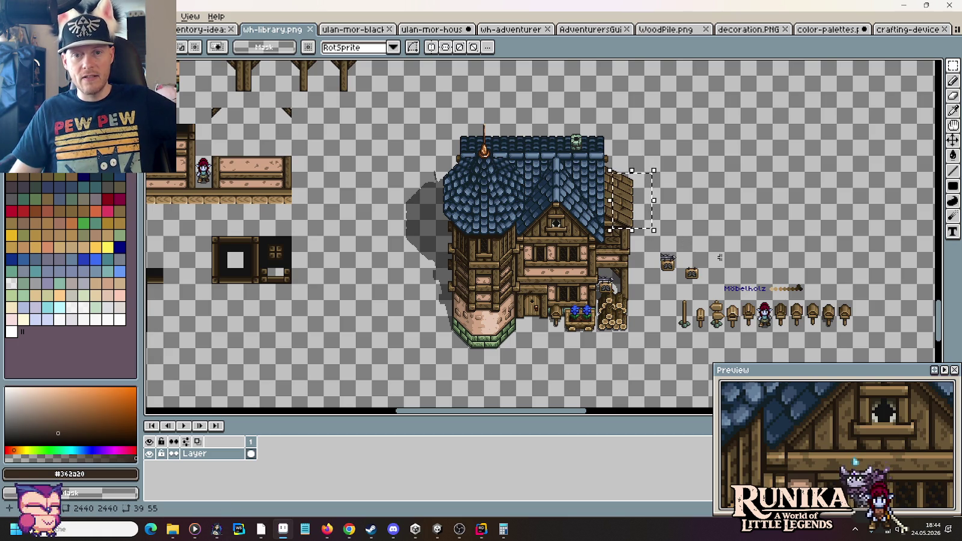
drag(456, 163, 510, 204)
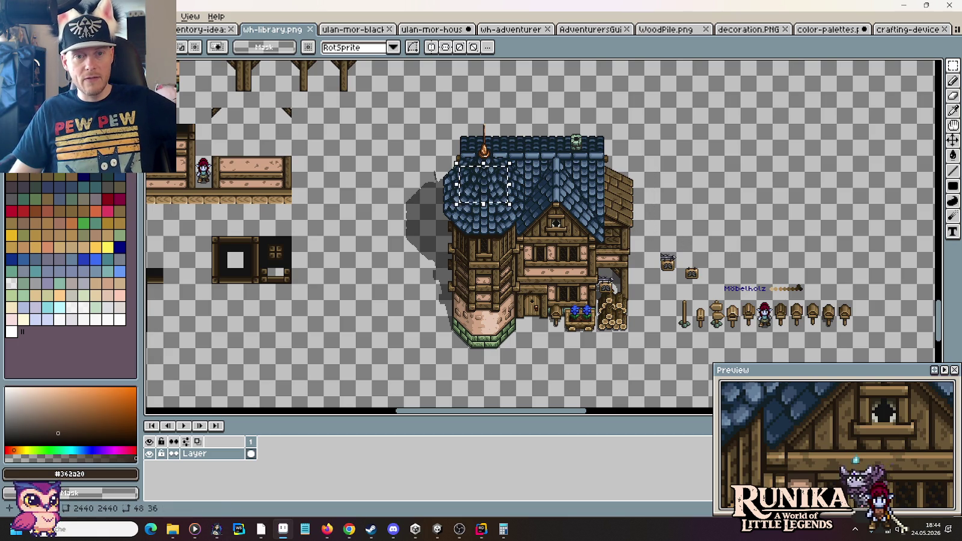
key(ctrl+d)
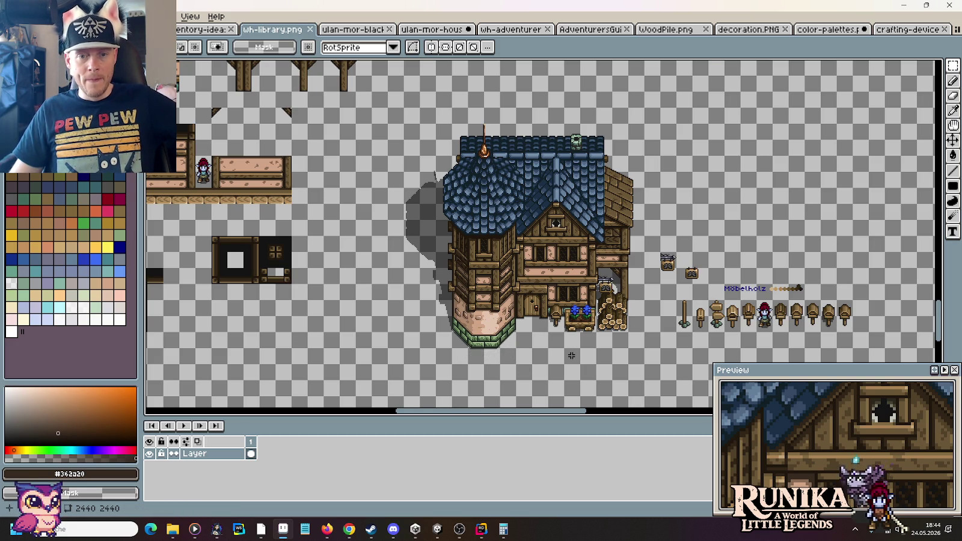
scroll(573, 355, up, 1)
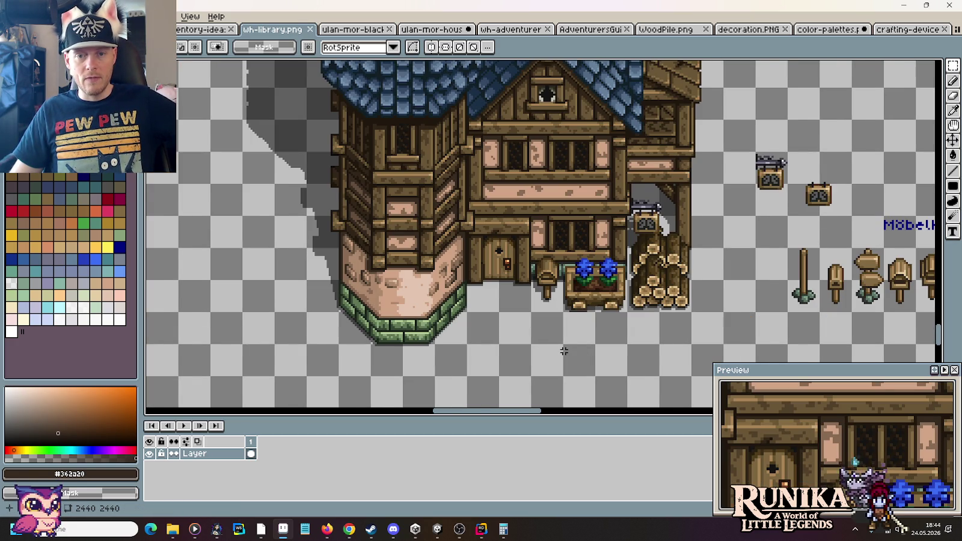
scroll(564, 351, down, 1)
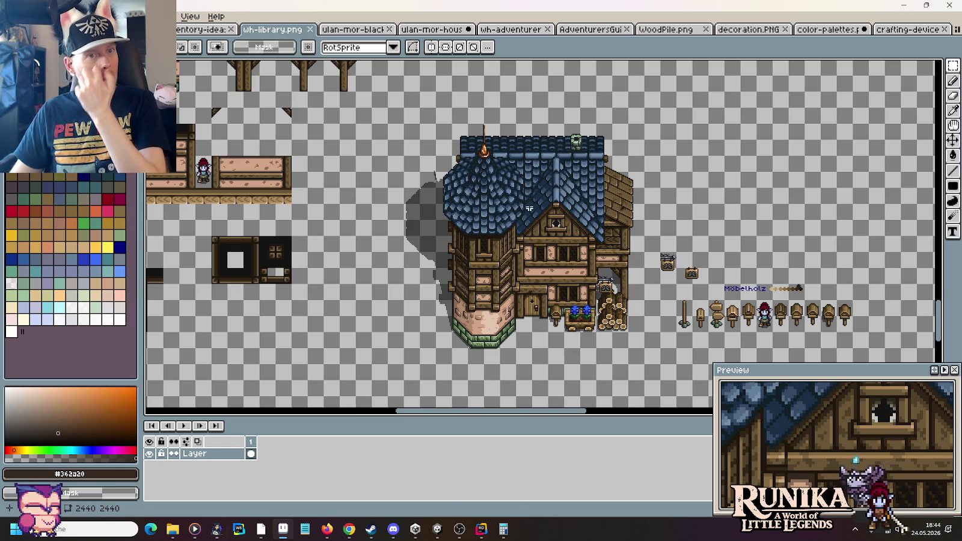
click(460, 29)
Step: Close the color-palettes file, discarding its unsaved changes
click(824, 29)
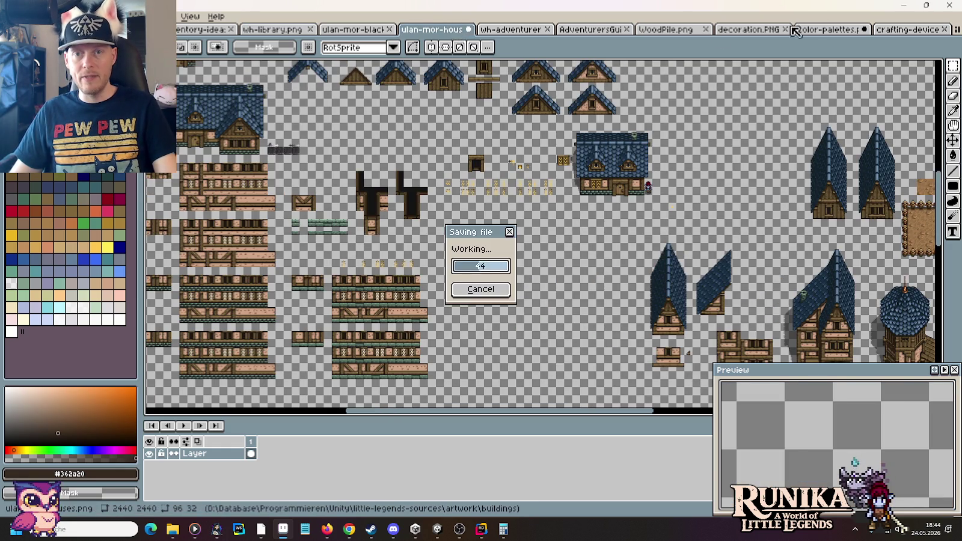
click(864, 29)
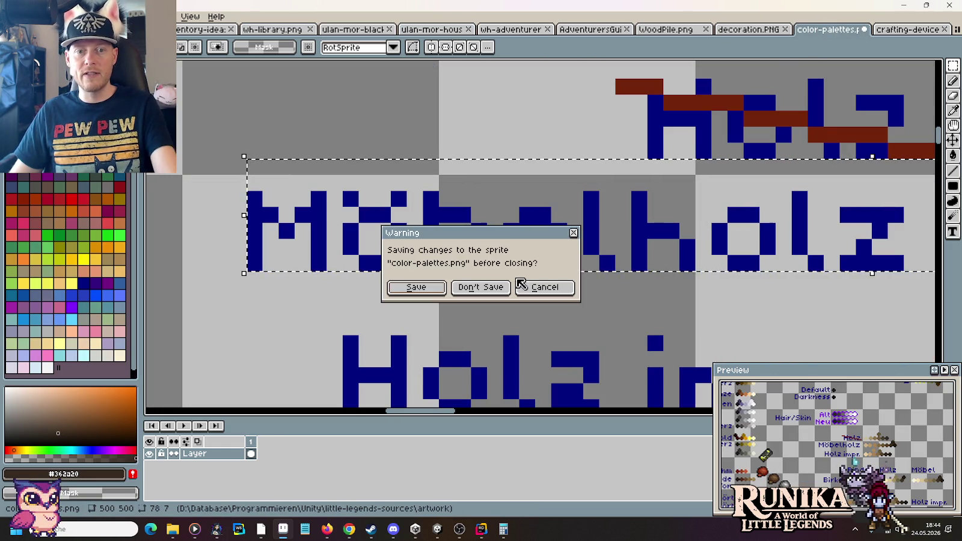
click(493, 288)
Step: Close the crafting-device, decoration, WoodPile and AdventurersGuild tabs, returning to wh-library.png
click(892, 29)
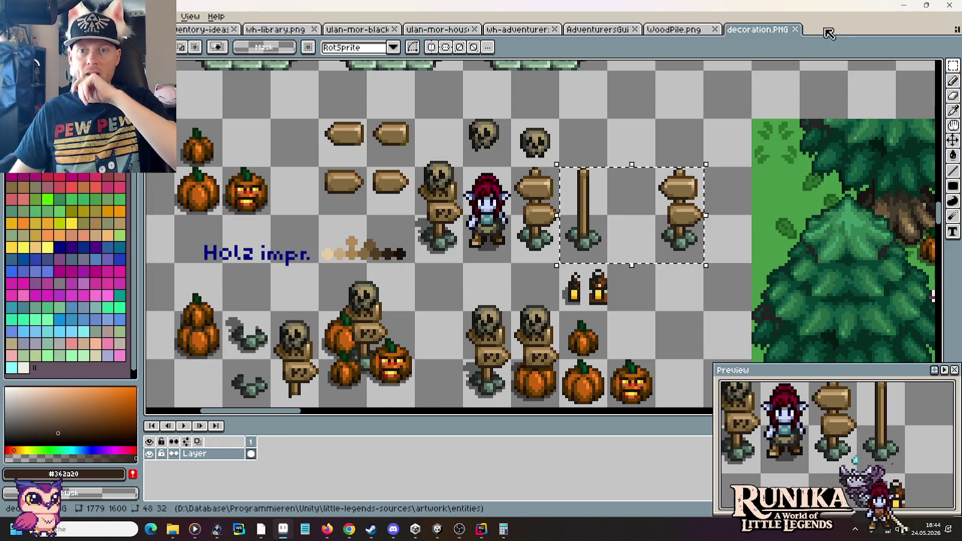
click(795, 29)
click(714, 28)
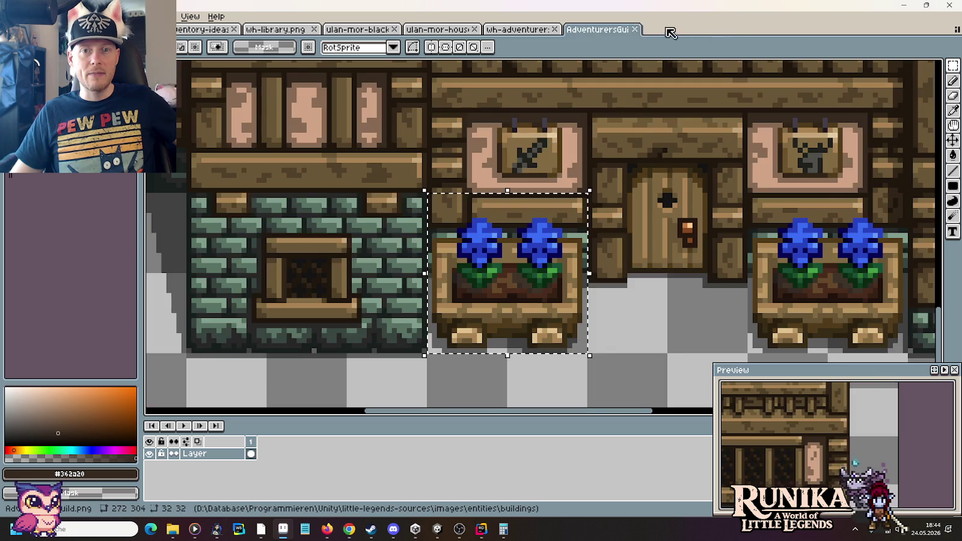
click(635, 29)
click(606, 29)
click(358, 29)
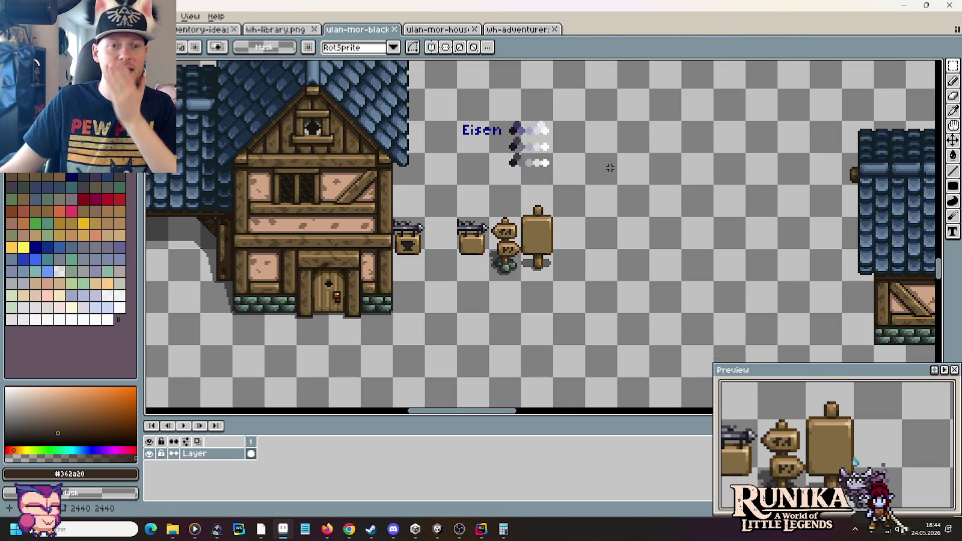
click(306, 39)
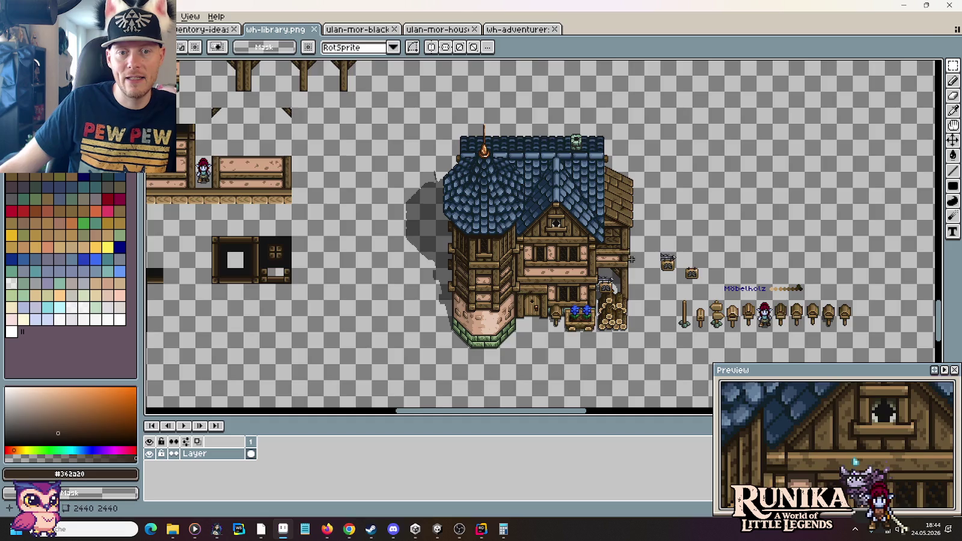
drag(631, 246, 568, 234)
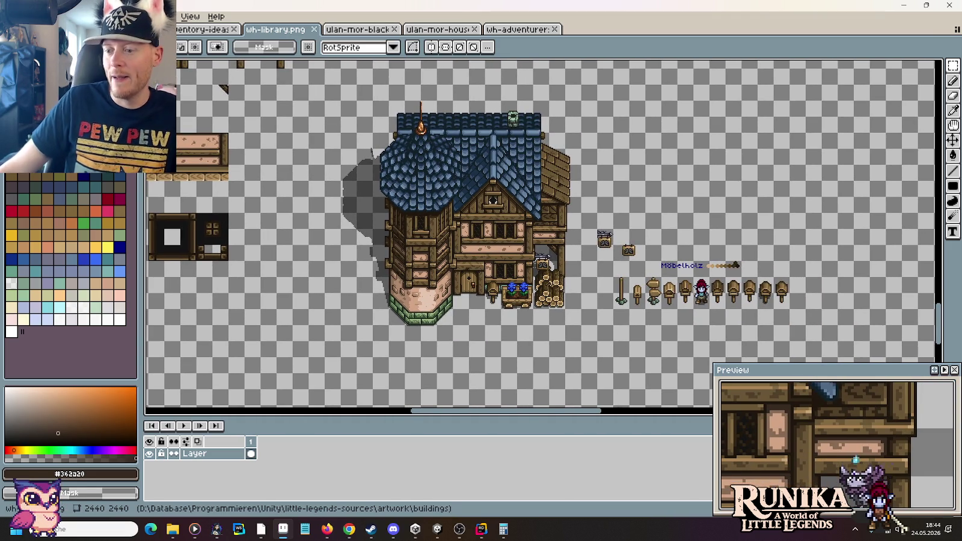
key(alt+Tab)
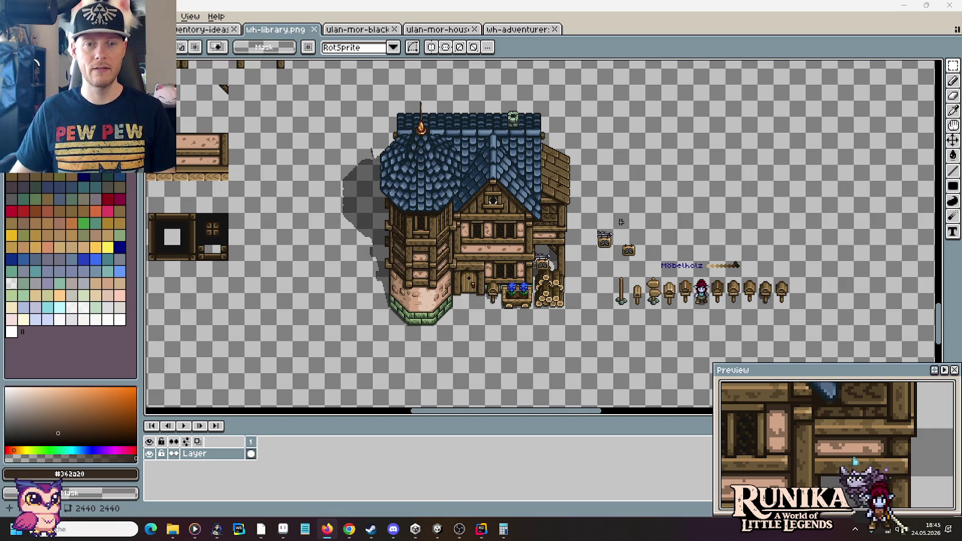
scroll(622, 221, up, 2)
scroll(616, 235, up, 2)
scroll(613, 246, up, 1)
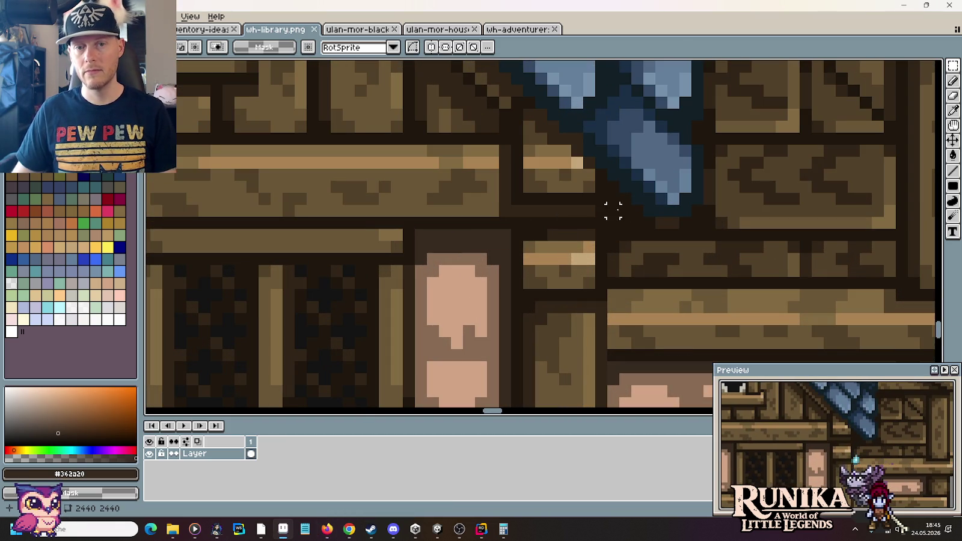